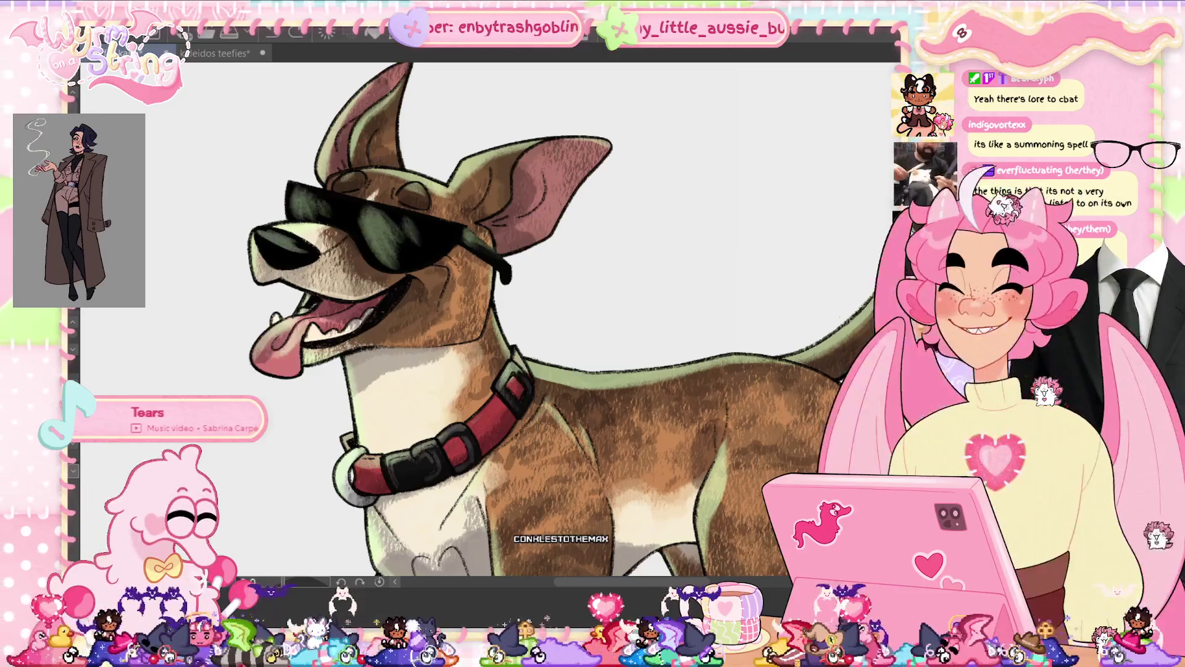
# - Lower the saturation and shift the hue of the dog's colours with Hue/Saturation/Luminosity
pyautogui.hotkey('ctrl', 'u')
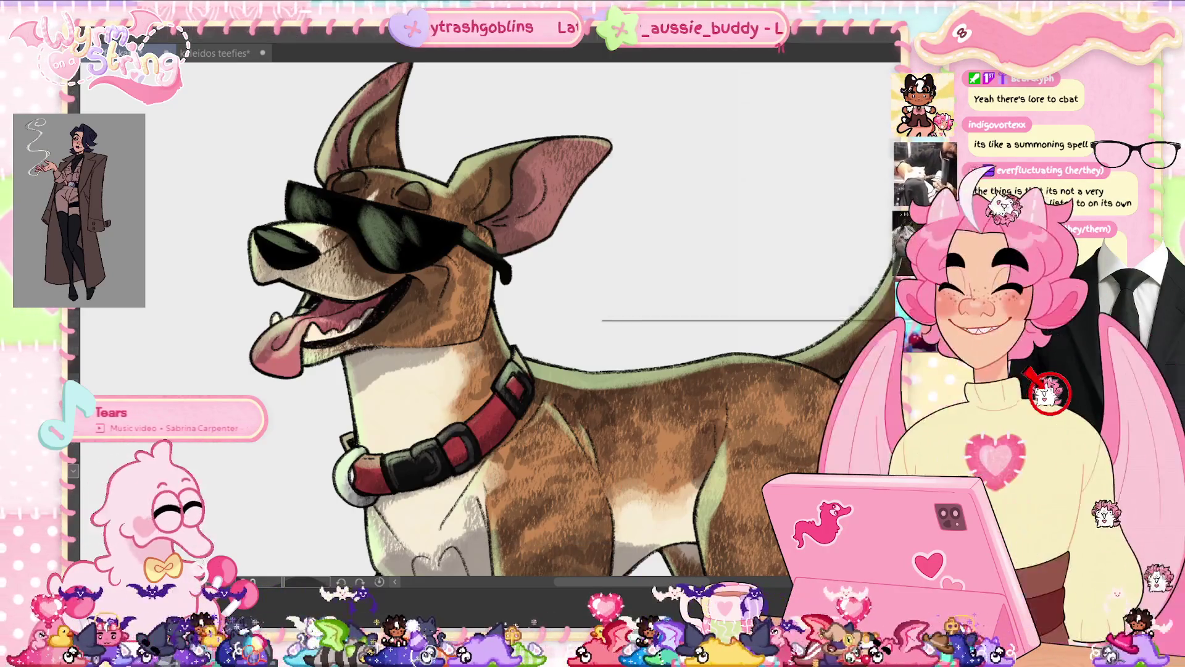
pyautogui.click(739, 252)
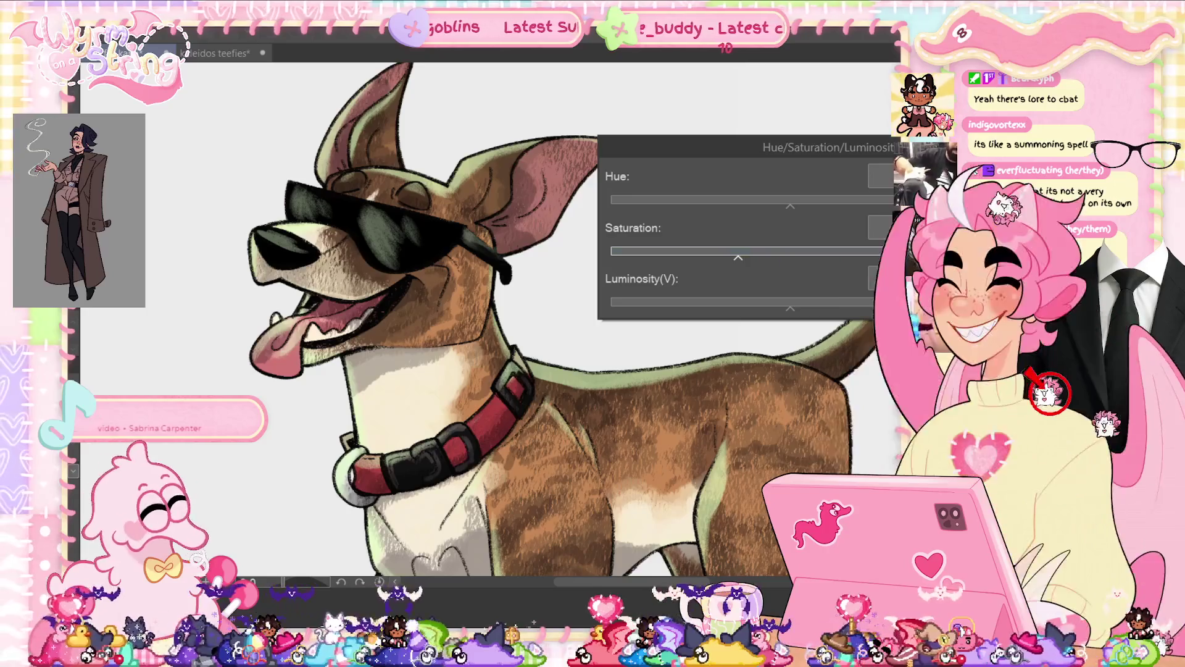
pyautogui.click(856, 200)
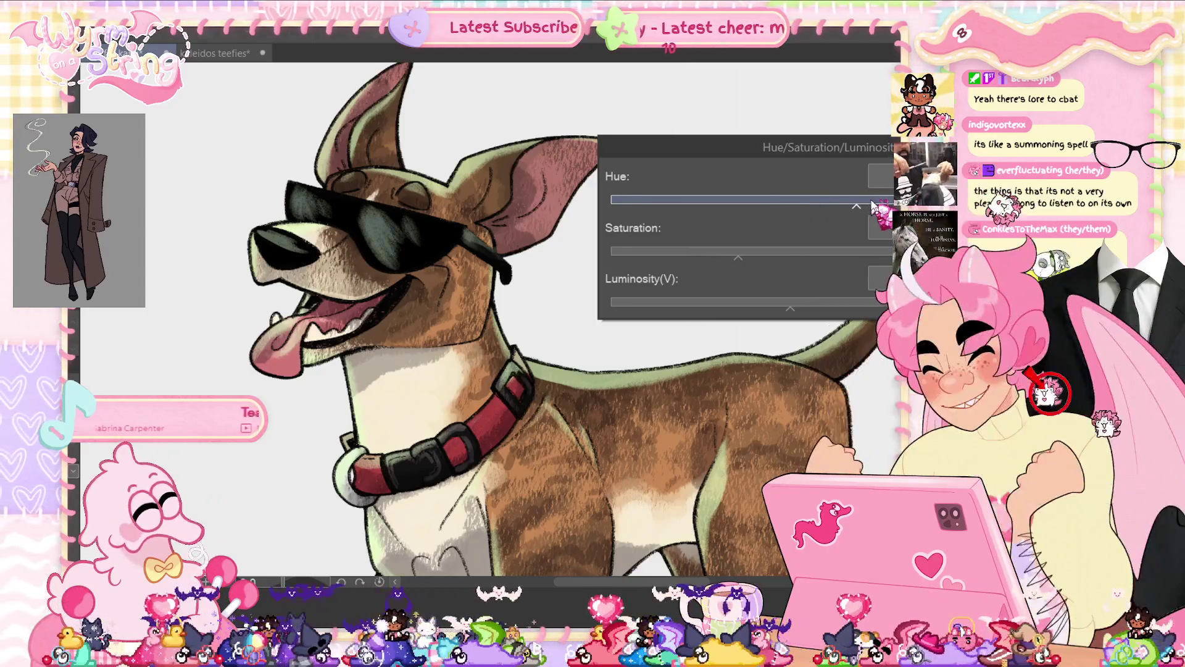
pyautogui.press('Return')
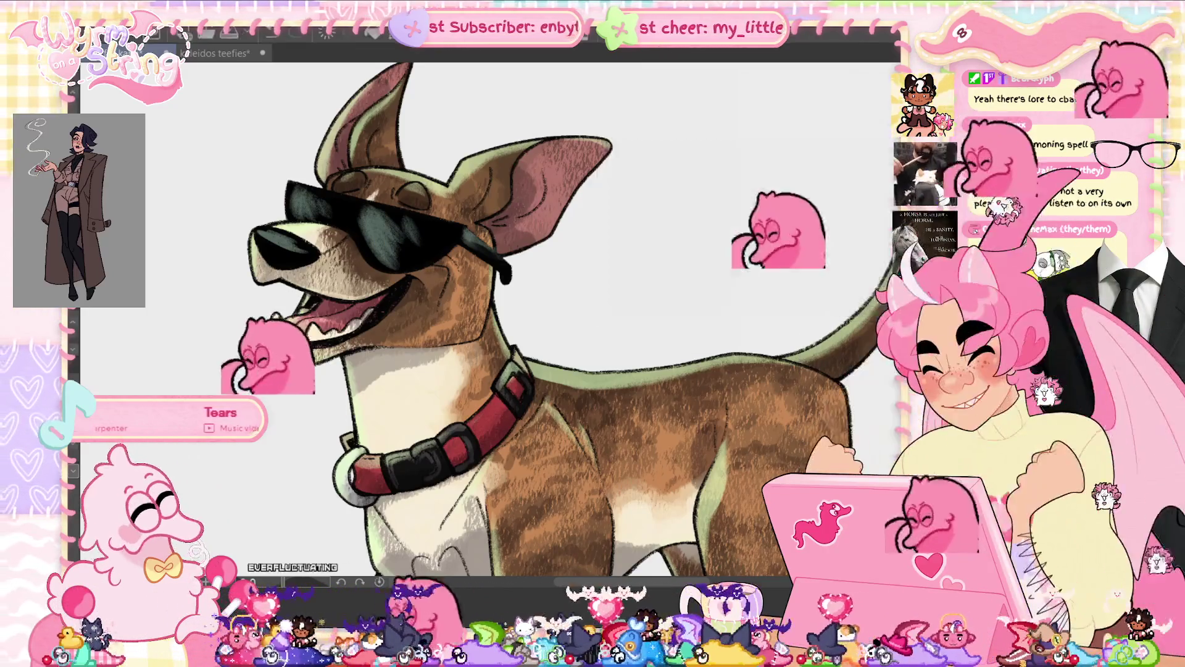
# - Lower saturation a little more, shift the hue again, and fit the whole dog in the window
pyautogui.hotkey('ctrl', 'u')
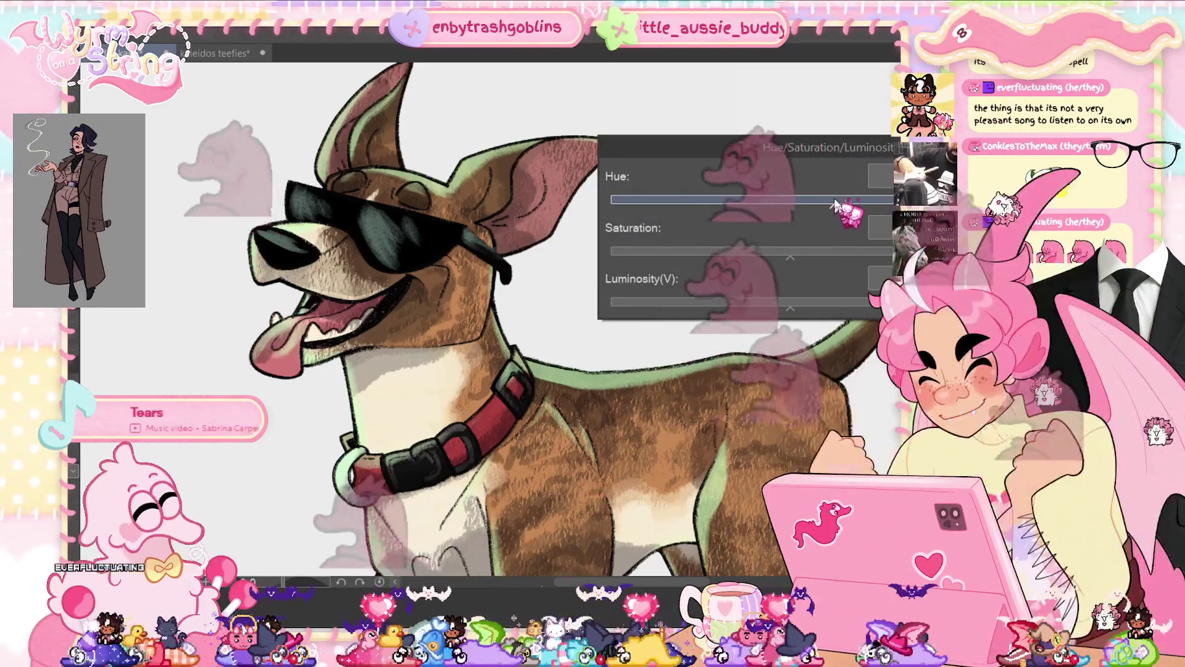
pyautogui.click(775, 251)
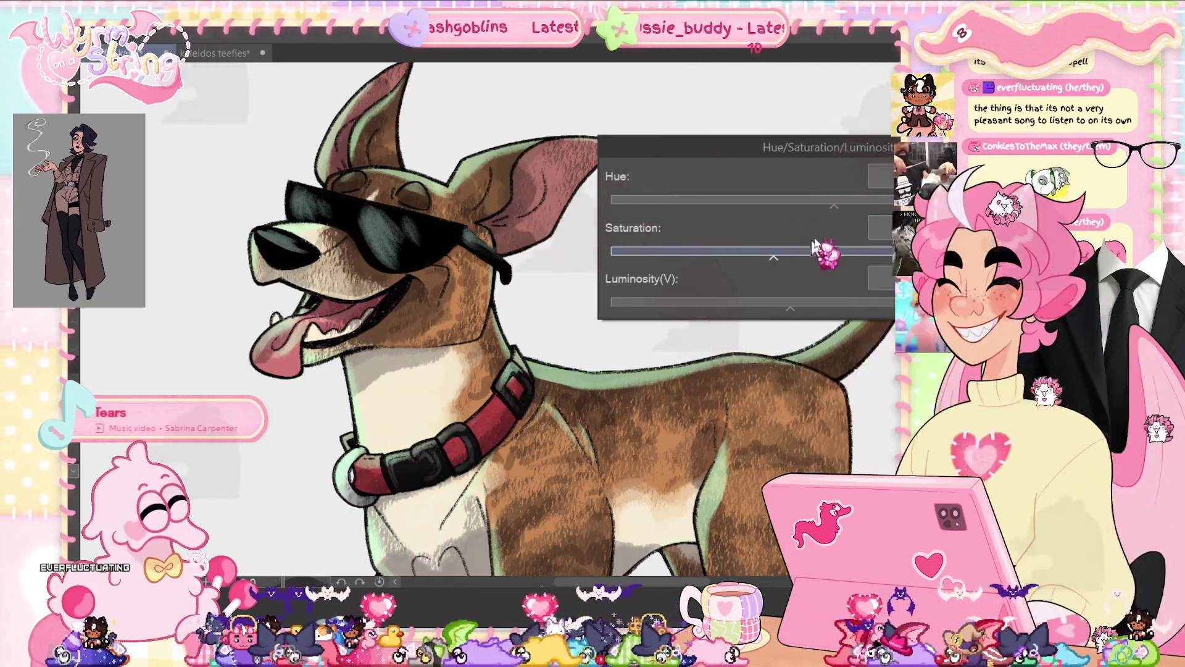
pyautogui.click(856, 201)
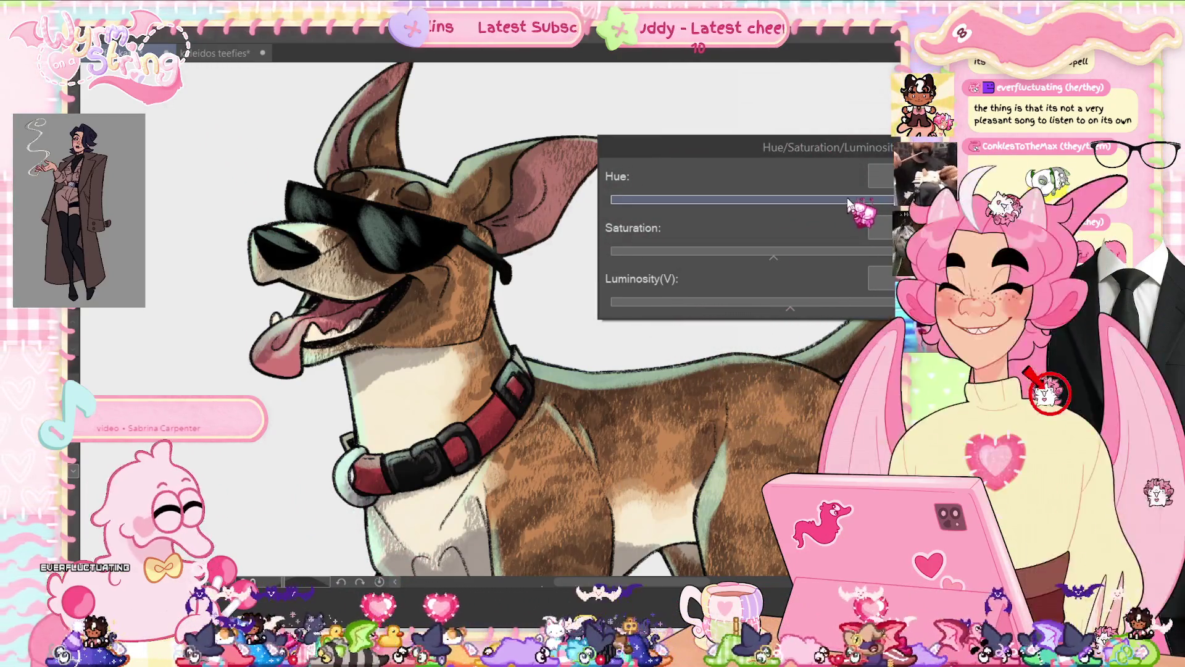
pyautogui.press('Return')
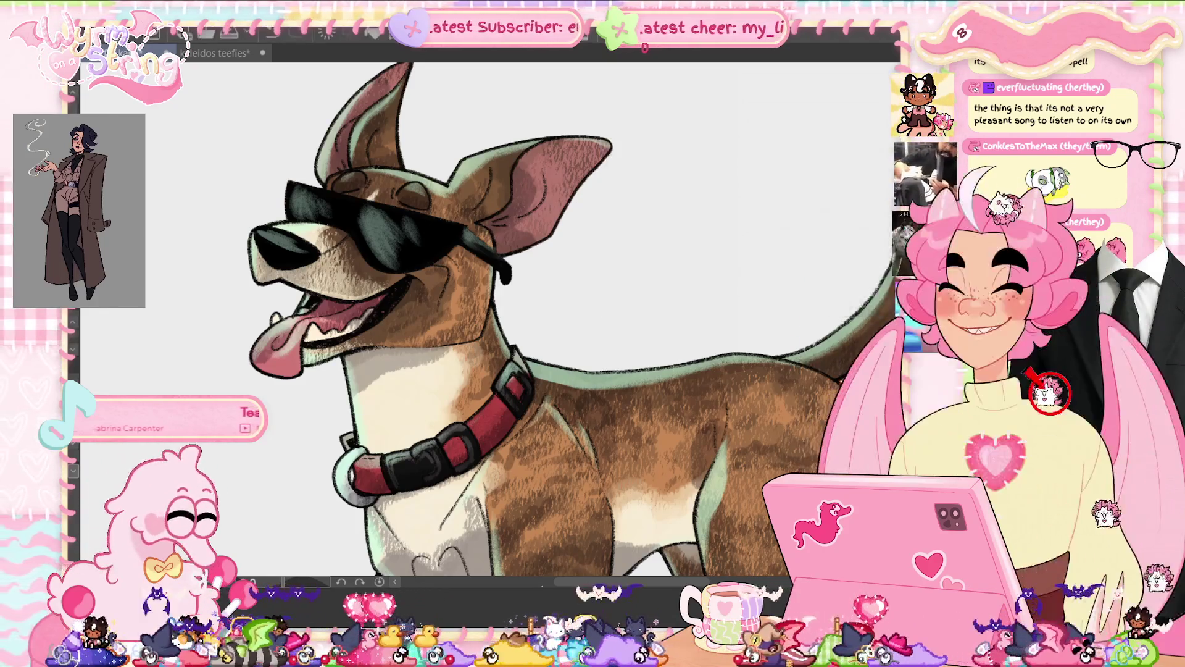
pyautogui.hotkey('ctrl', '0')
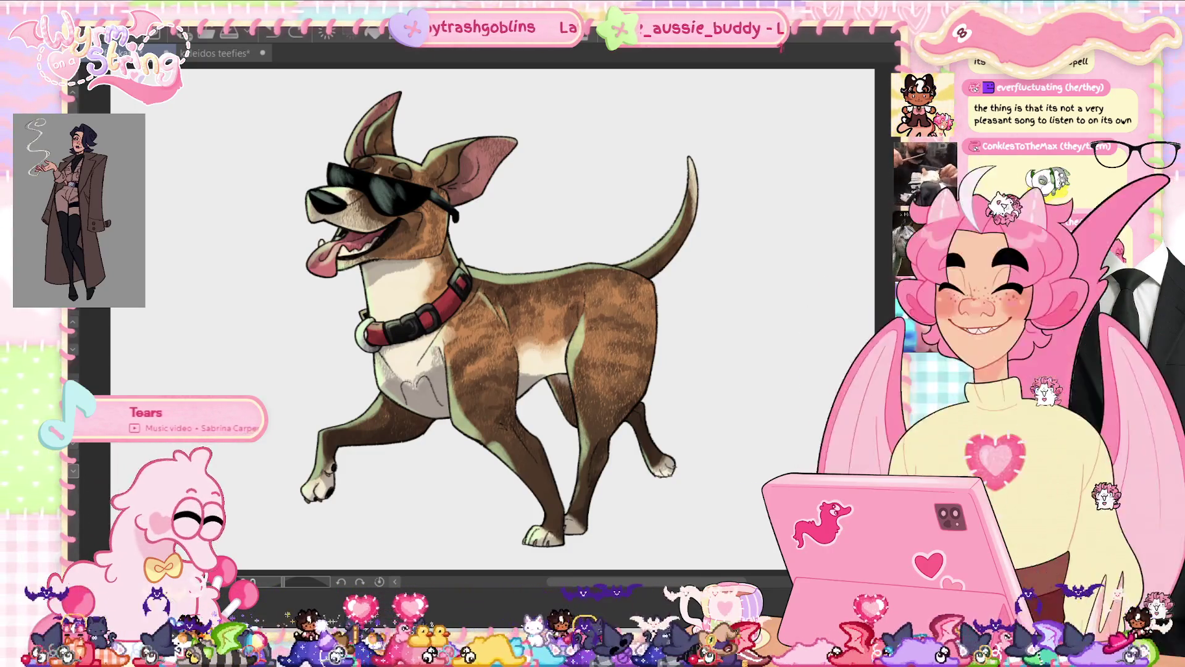
pyautogui.hotkey('ctrl', 'u')
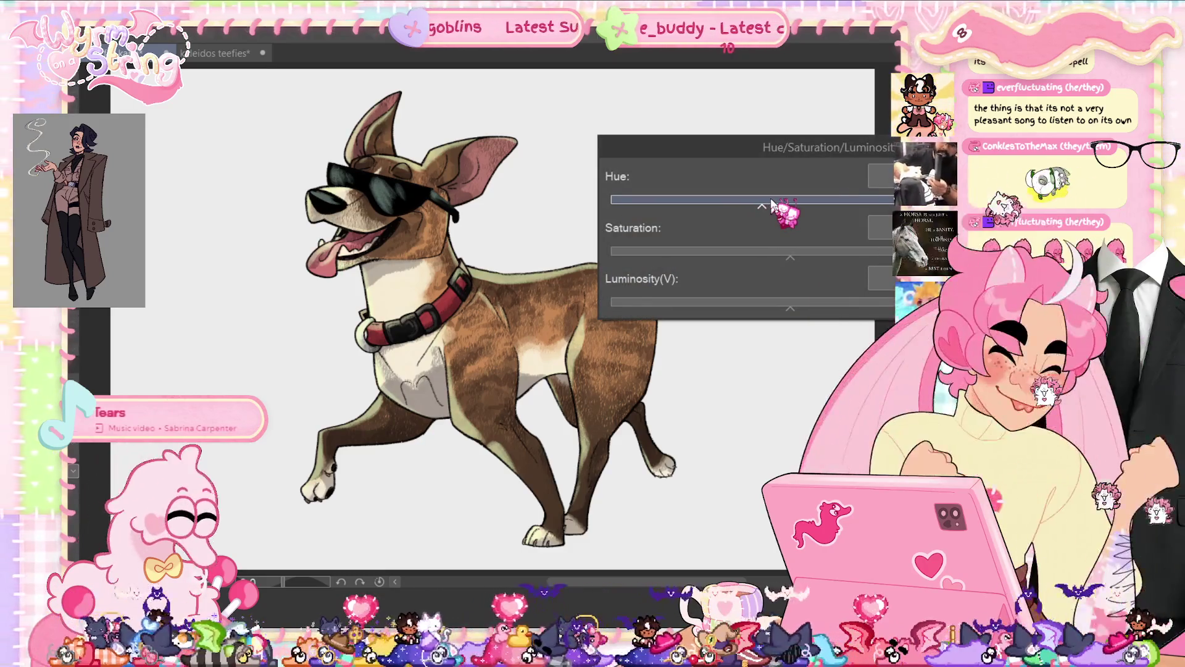
pyautogui.press('Return')
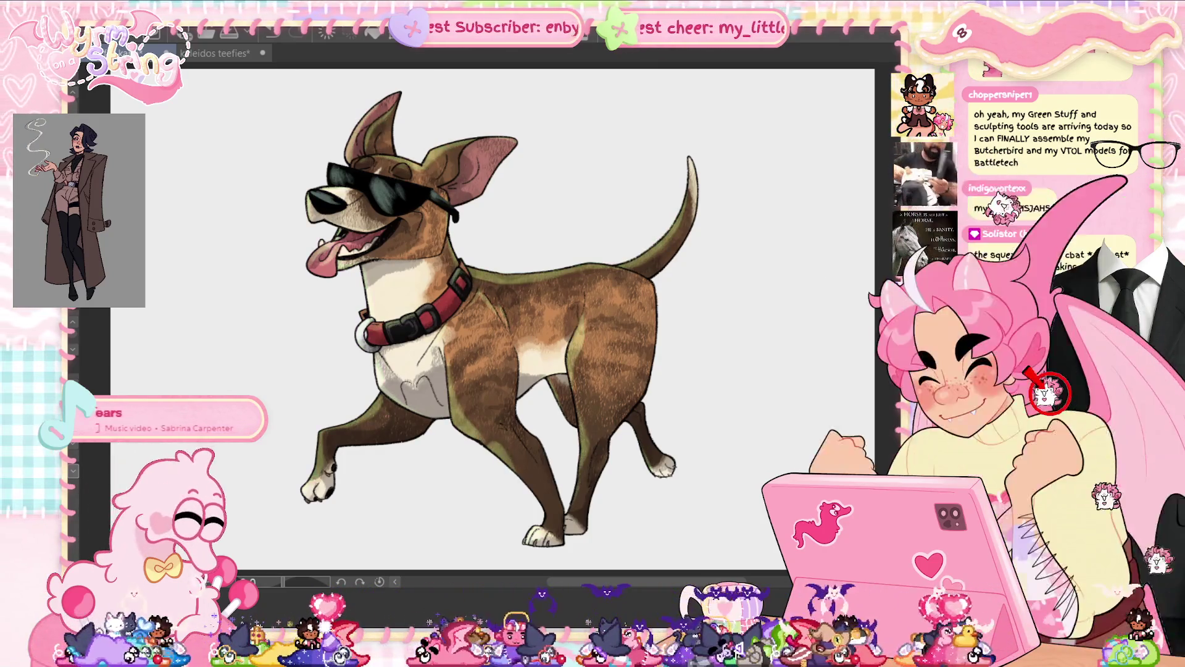
# - Shift the dog's hue left for a new rim tint, apply a second pass, then cancel a third
pyautogui.hotkey('ctrl', 'u')
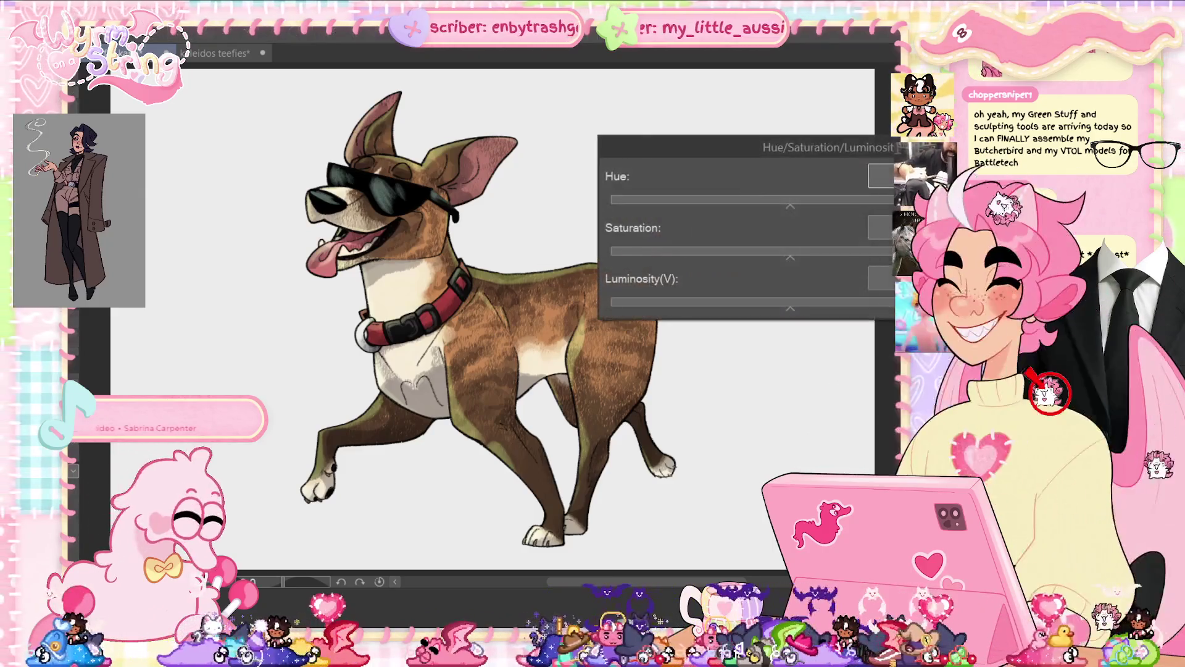
pyautogui.click(736, 201)
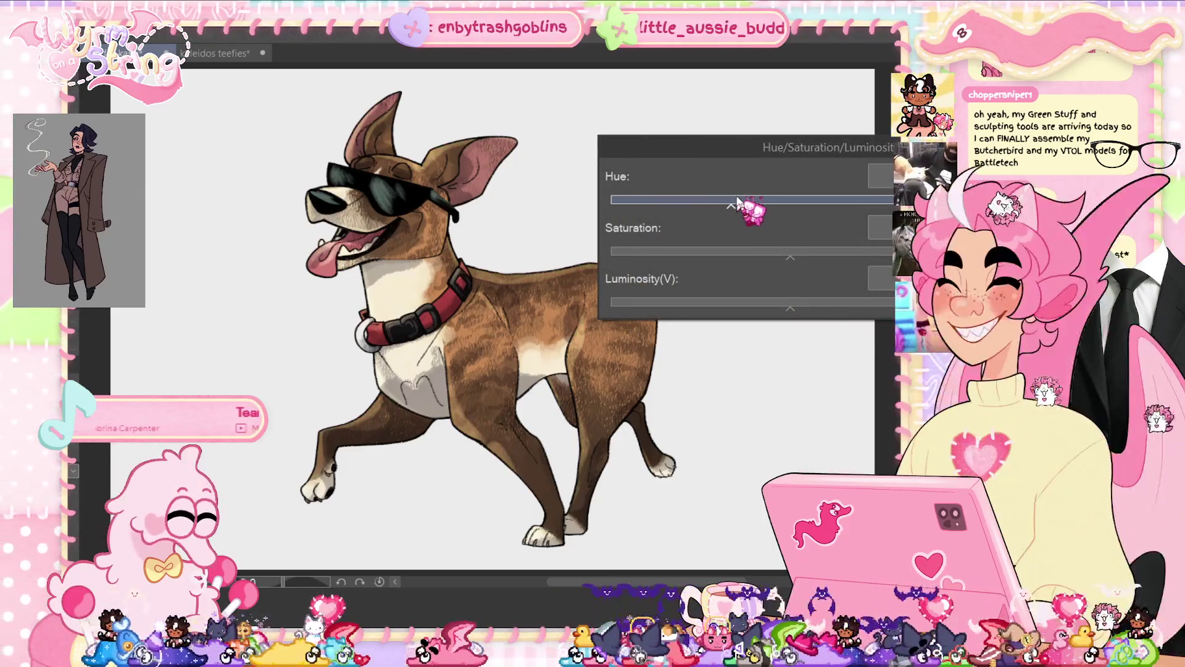
pyautogui.press('Return')
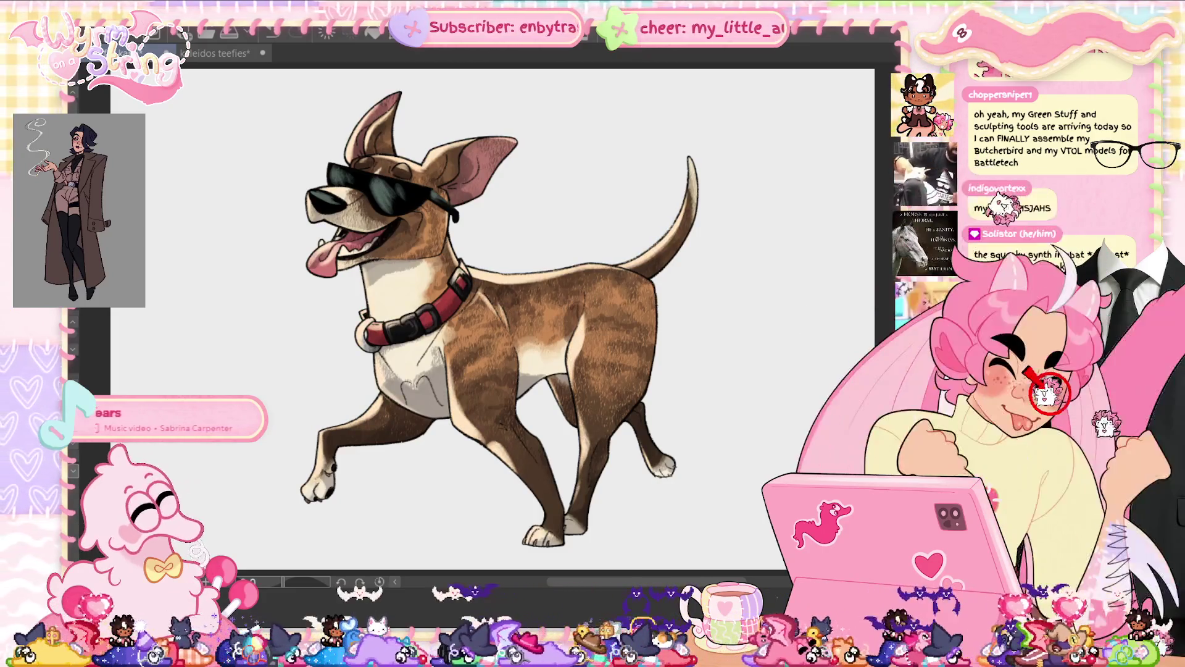
pyautogui.hotkey('ctrl', 'u')
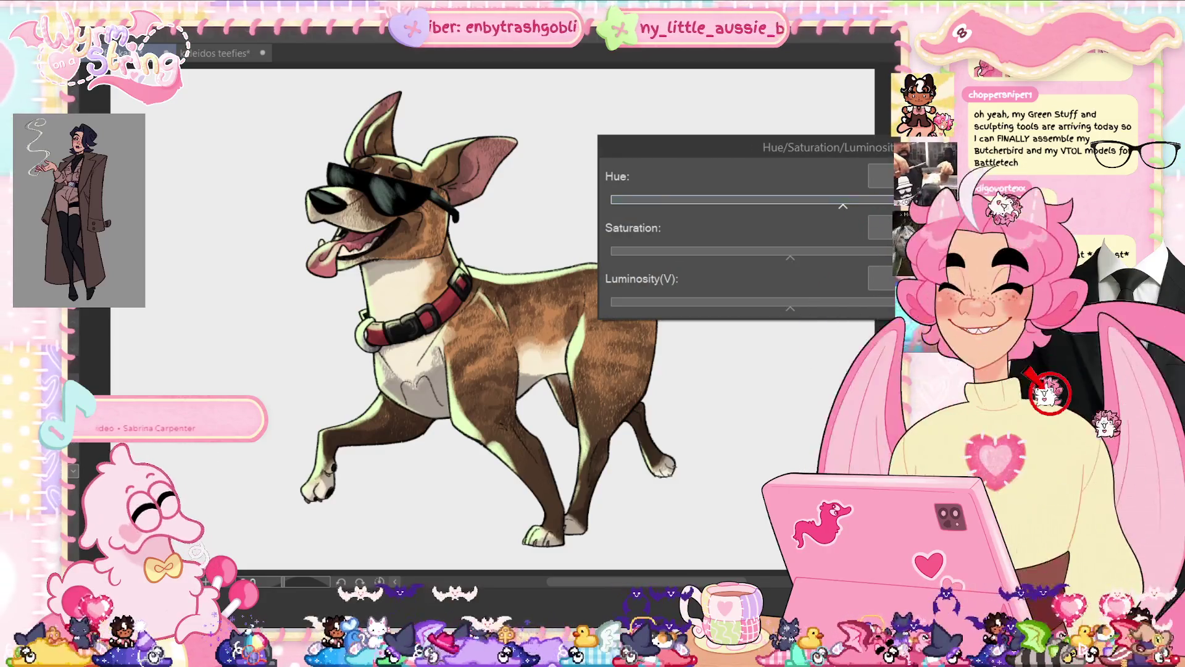
pyautogui.press('Return')
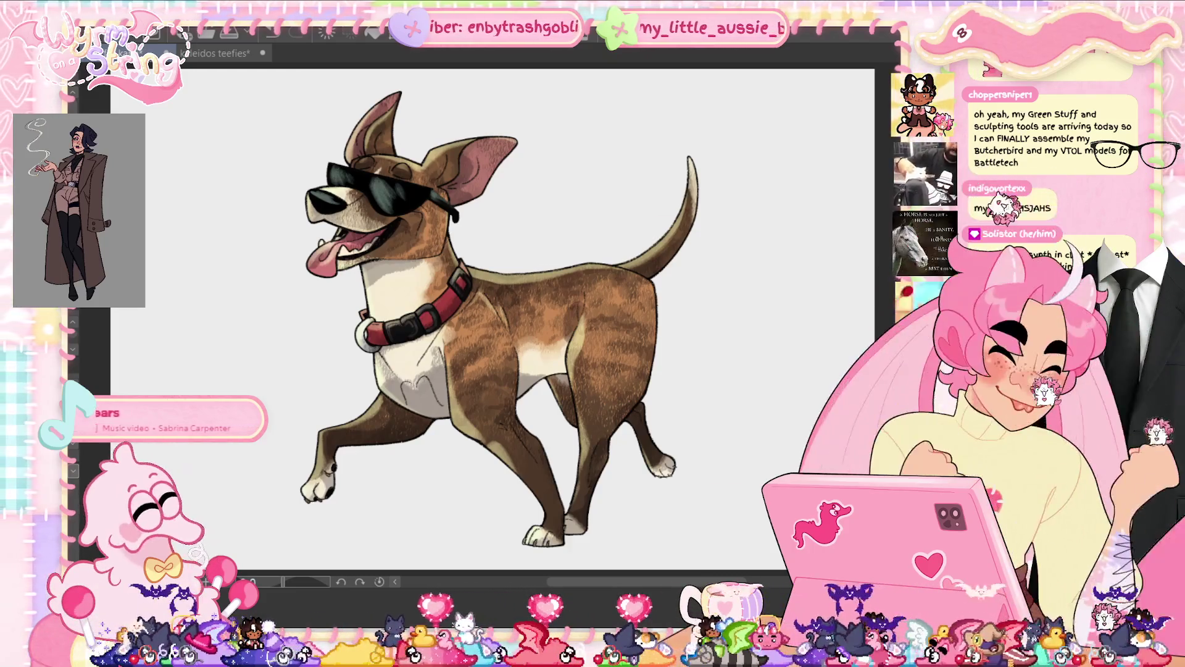
pyautogui.hotkey('ctrl', 'u')
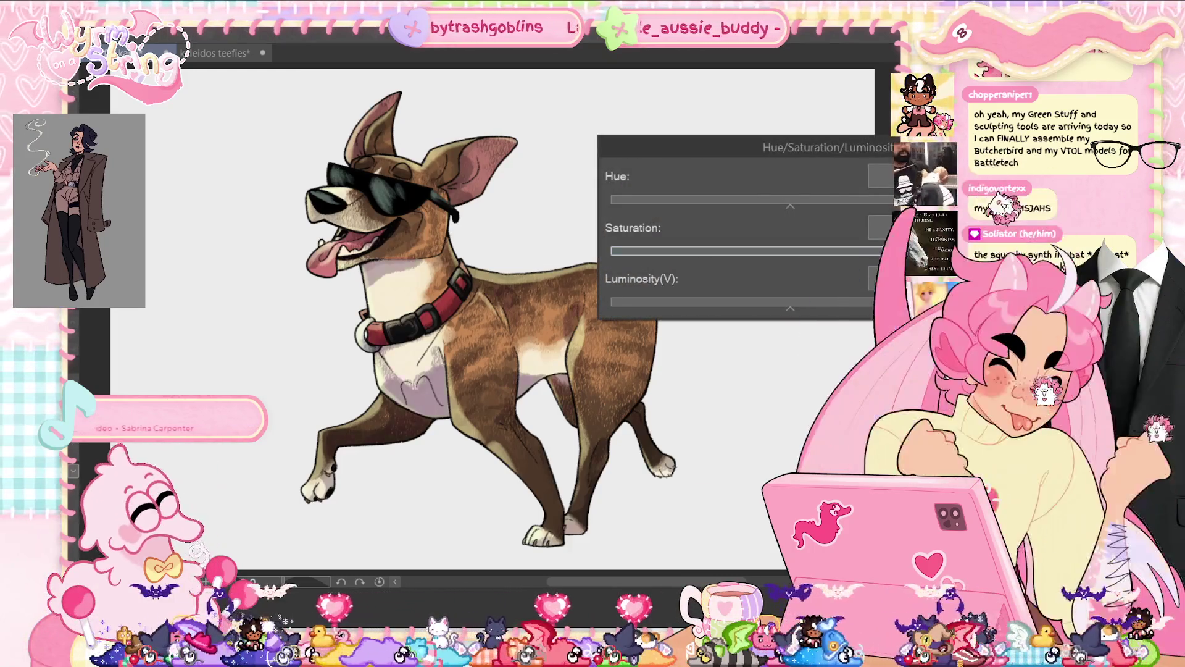
pyautogui.press('Escape')
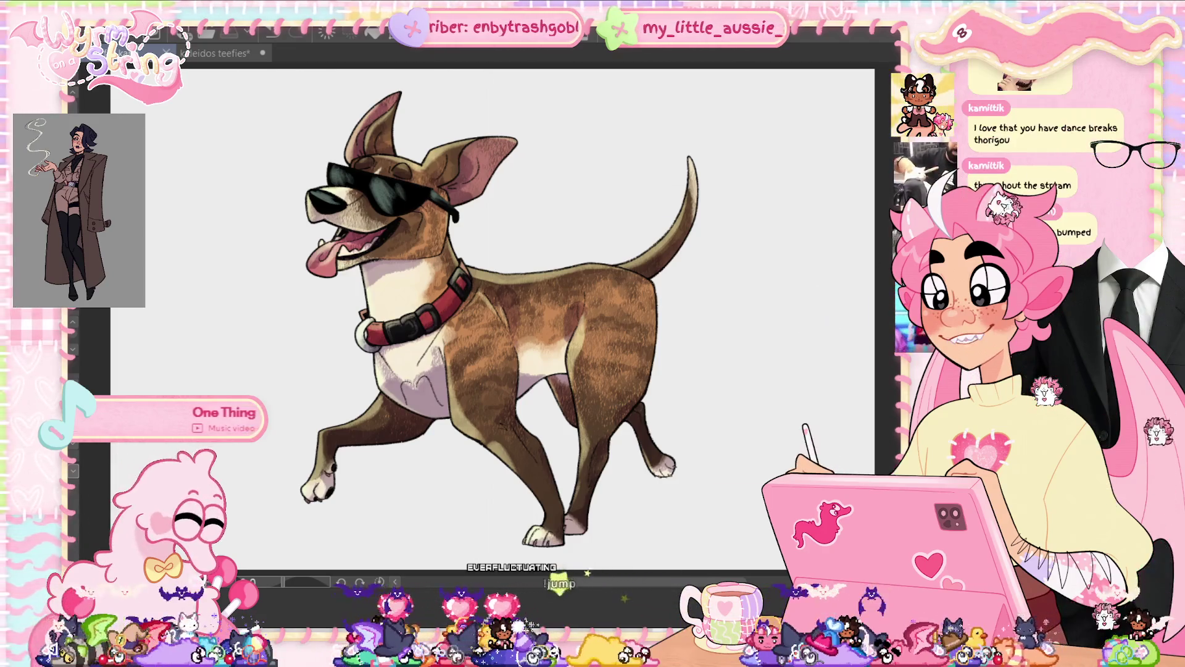
pyautogui.hotkey('ctrl', 'shift', 'w')
pyautogui.click(752, 273)
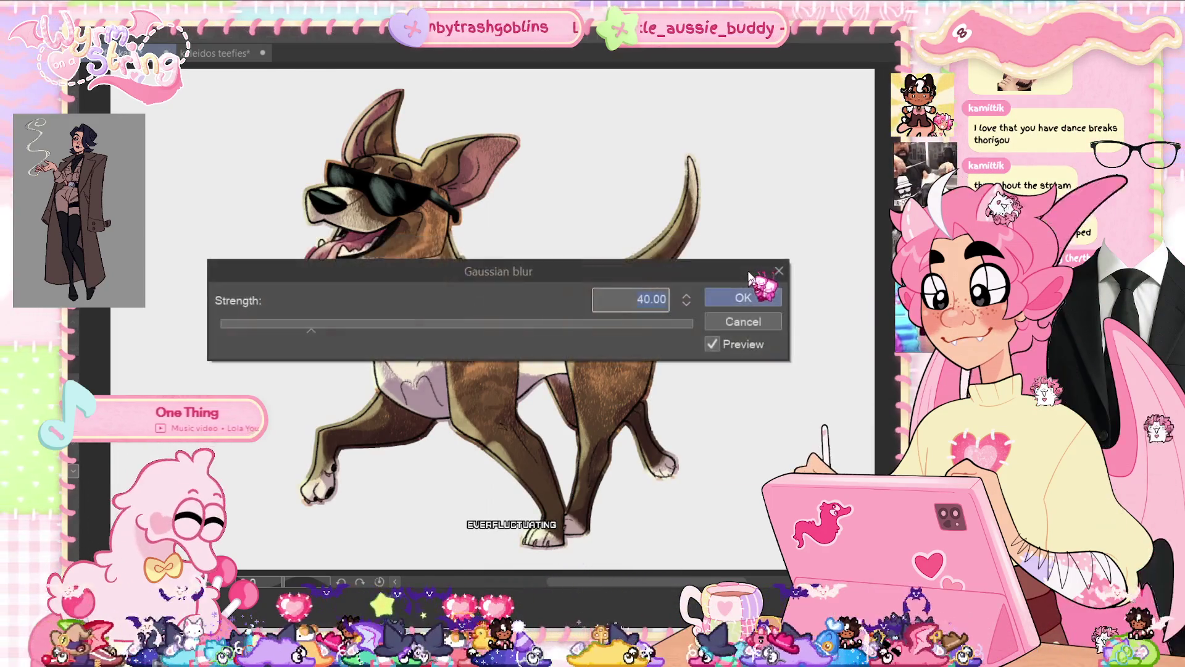
pyautogui.click(747, 297)
pyautogui.hotkey('ctrl', 'u')
pyautogui.moveTo(790, 251); pyautogui.dragTo(845, 253)
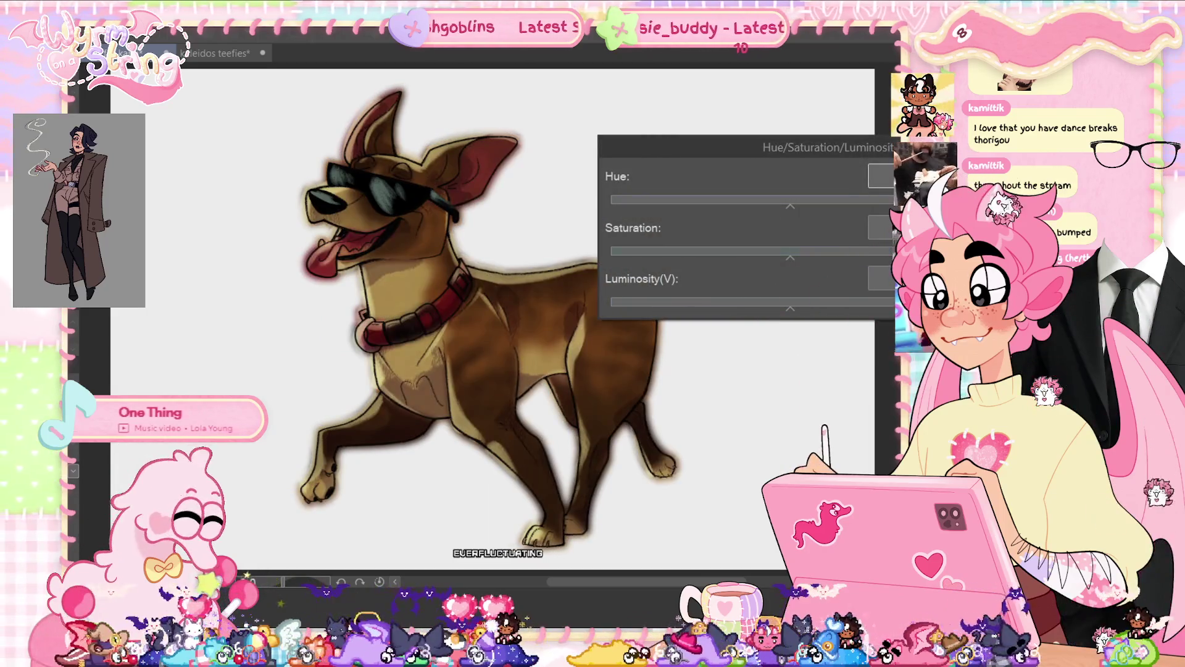
pyautogui.press('Return')
pyautogui.hotkey('ctrl', 'b')
pyautogui.click(718, 288)
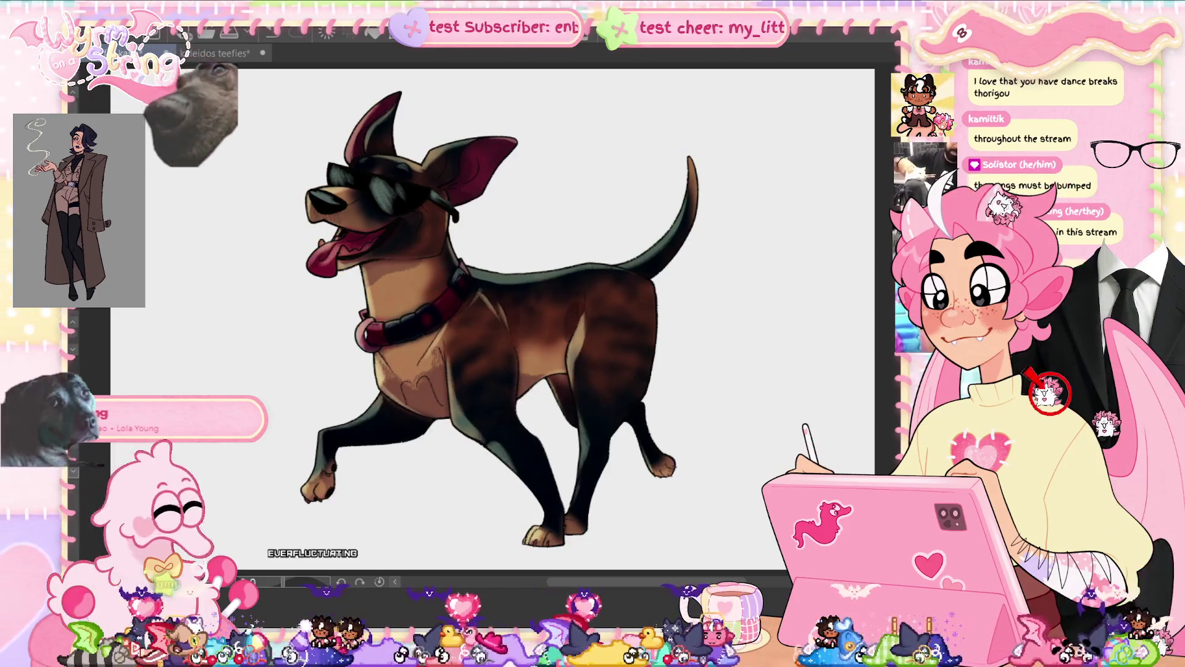
pyautogui.hotkey('ctrl', 'z')
pyautogui.hotkey('ctrl', 'z')
pyautogui.hotkey('ctrl', 'z')
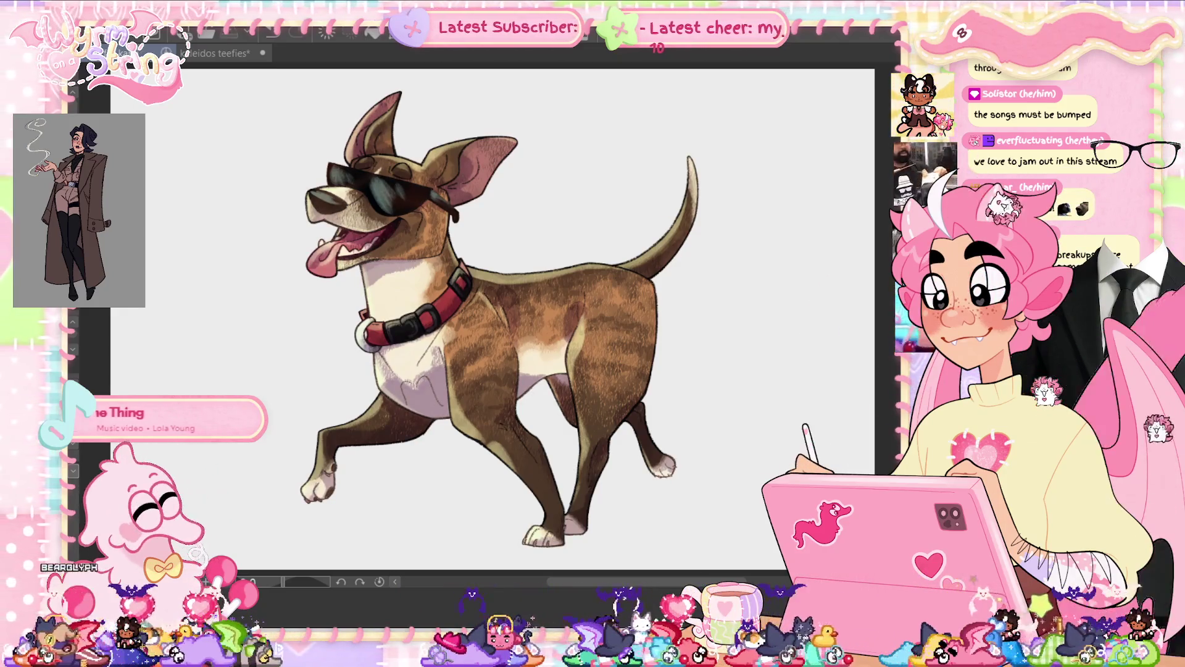
# - Try and undo two strokes on the sunglasses lens, zoom out to the whole dog, and open Hue/Saturation/Luminosity
pyautogui.scroll(5, 399, 173)
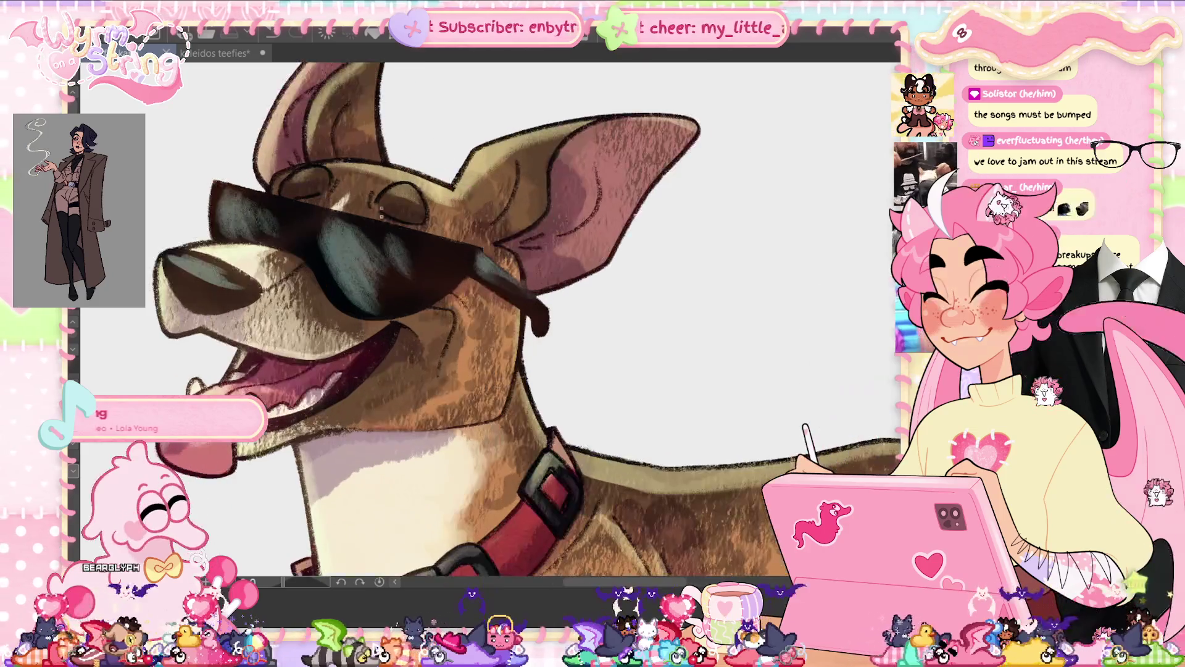
pyautogui.moveTo(380, 257)
pyautogui.mouseDown()
pyautogui.moveTo(401, 278)
pyautogui.moveTo(438, 258)
pyautogui.moveTo(368, 274)
pyautogui.moveTo(321, 231)
pyautogui.moveTo(256, 209)
pyautogui.moveTo(228, 207)
pyautogui.moveTo(226, 217)
pyautogui.mouseUp()
pyautogui.hotkey('ctrl', 'z')
pyautogui.moveTo(198, 271)
pyautogui.mouseDown()
pyautogui.moveTo(185, 287)
pyautogui.moveTo(256, 290)
pyautogui.moveTo(198, 308)
pyautogui.moveTo(185, 284)
pyautogui.moveTo(210, 271)
pyautogui.moveTo(205, 298)
pyautogui.moveTo(173, 278)
pyautogui.mouseUp()
pyautogui.hotkey('ctrl', 'z')
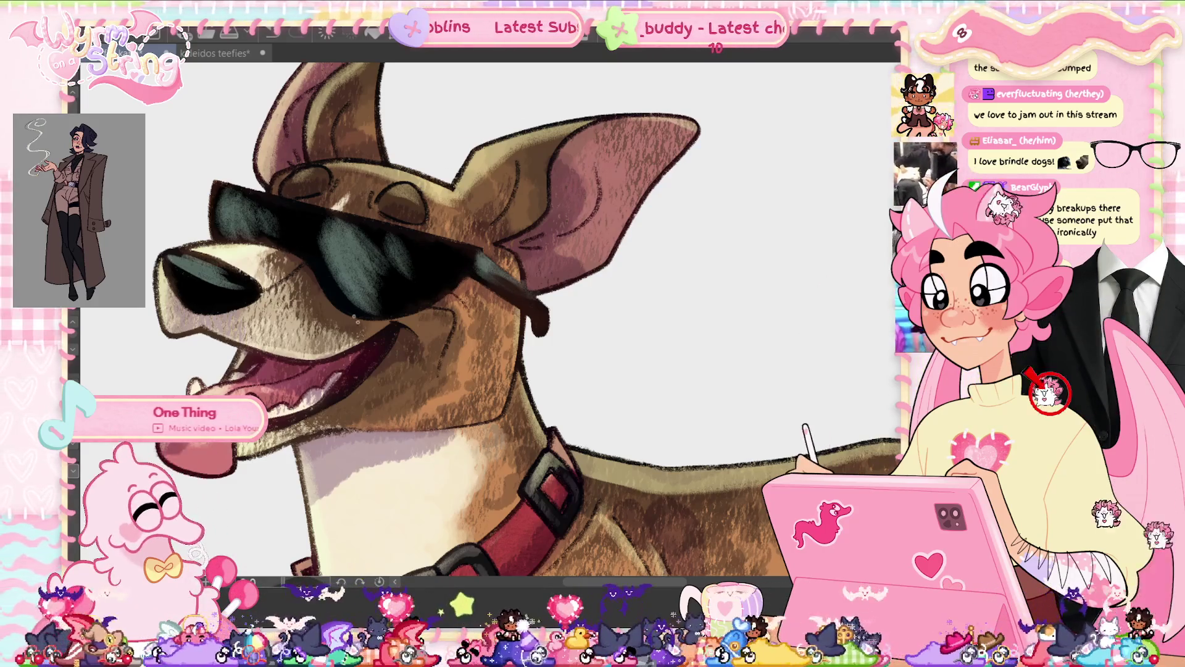
pyautogui.scroll(-5, 364, 328)
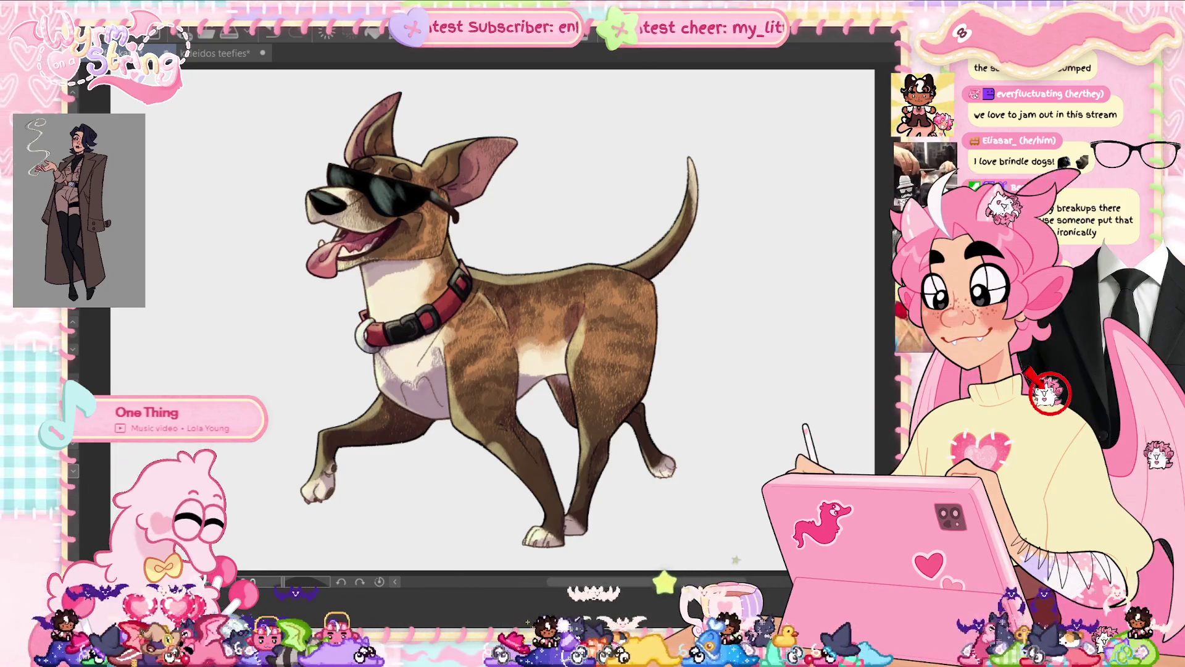
pyautogui.hotkey('ctrl', 'u')
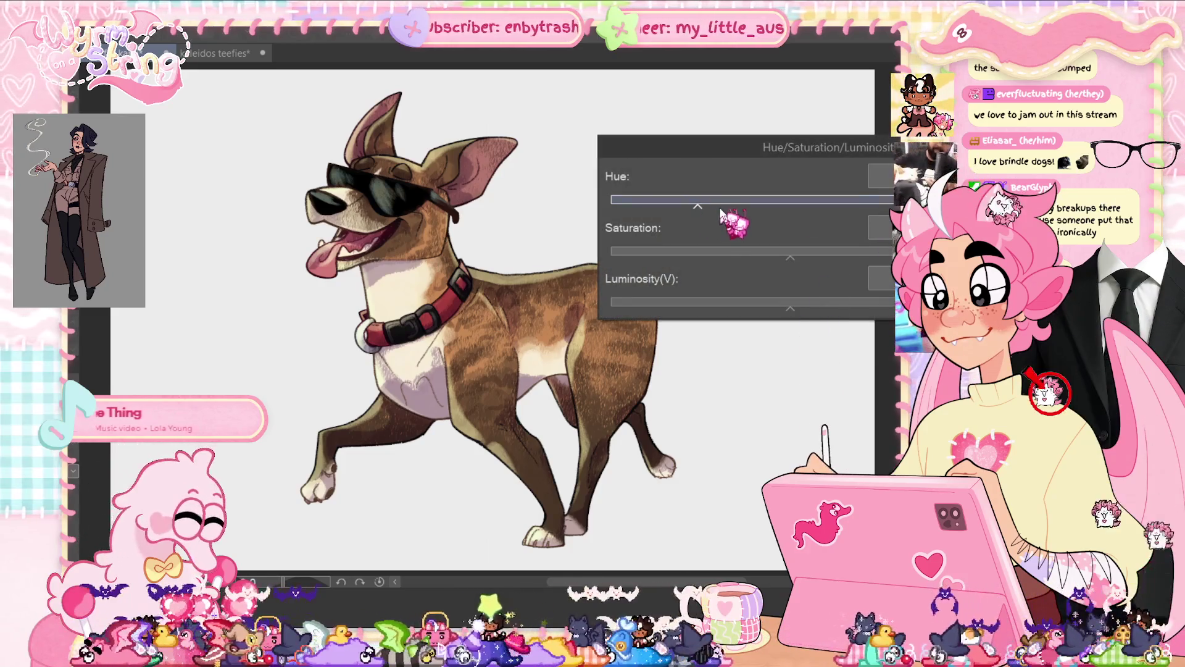
# - Shift the hue left and raise the saturation of the dog's colours
pyautogui.moveTo(721, 212)
pyautogui.mouseDown()
pyautogui.moveTo(666, 216)
pyautogui.moveTo(682, 220)
pyautogui.mouseUp()
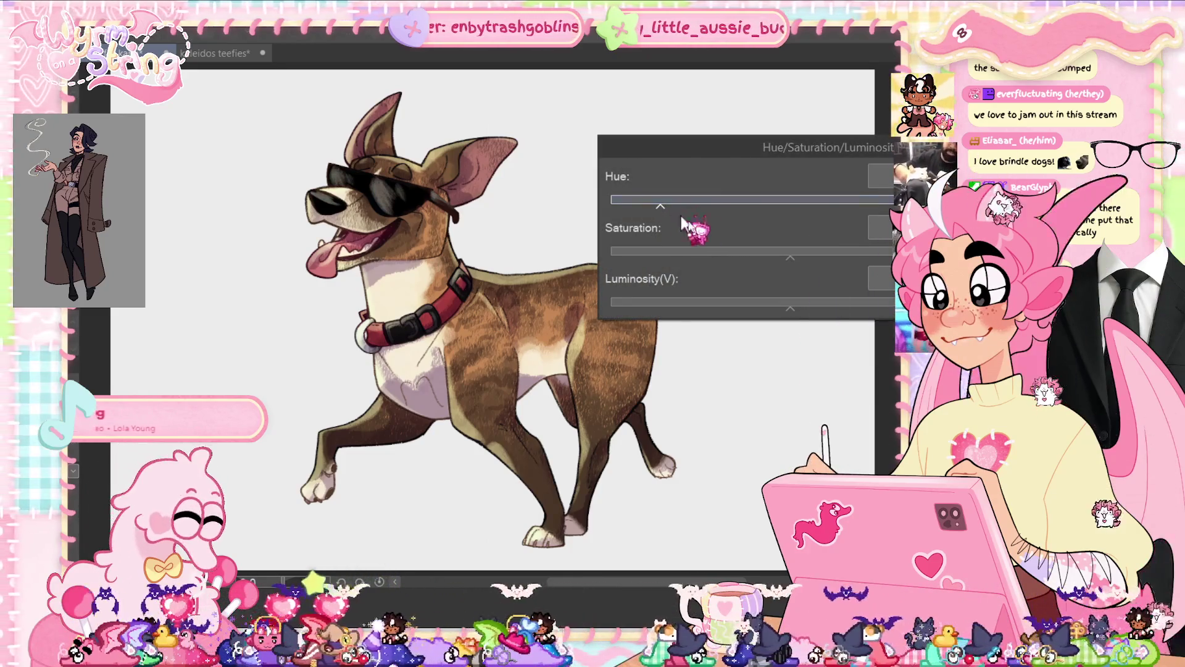
pyautogui.moveTo(790, 253); pyautogui.dragTo(887, 253)
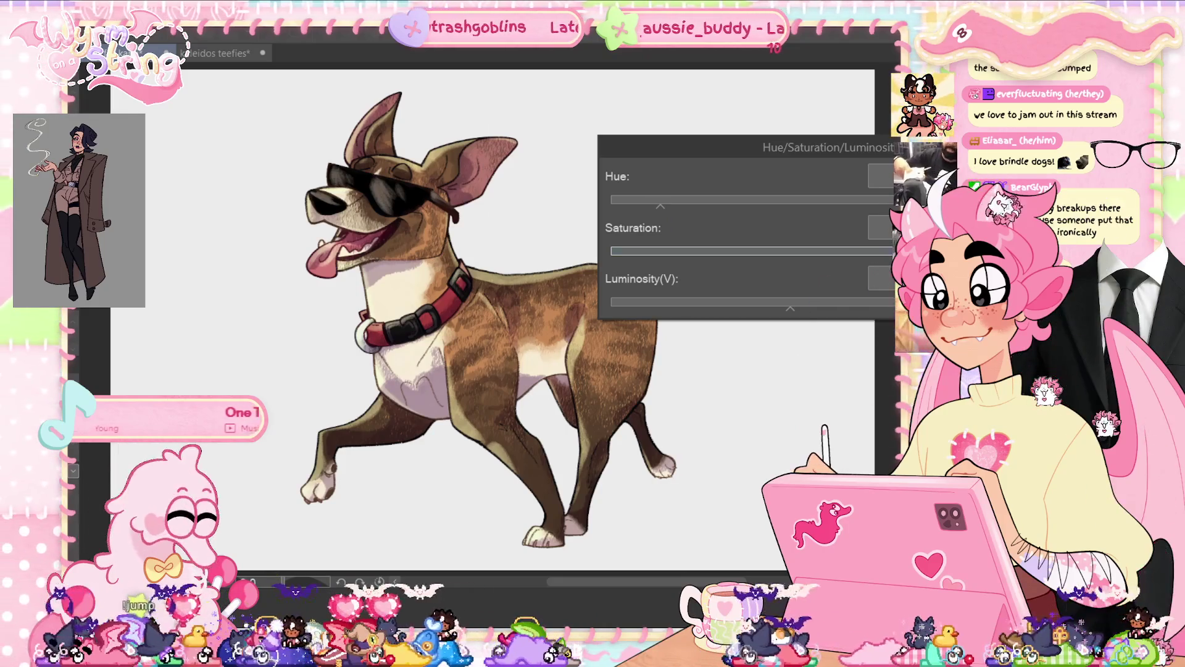
pyautogui.press('Return')
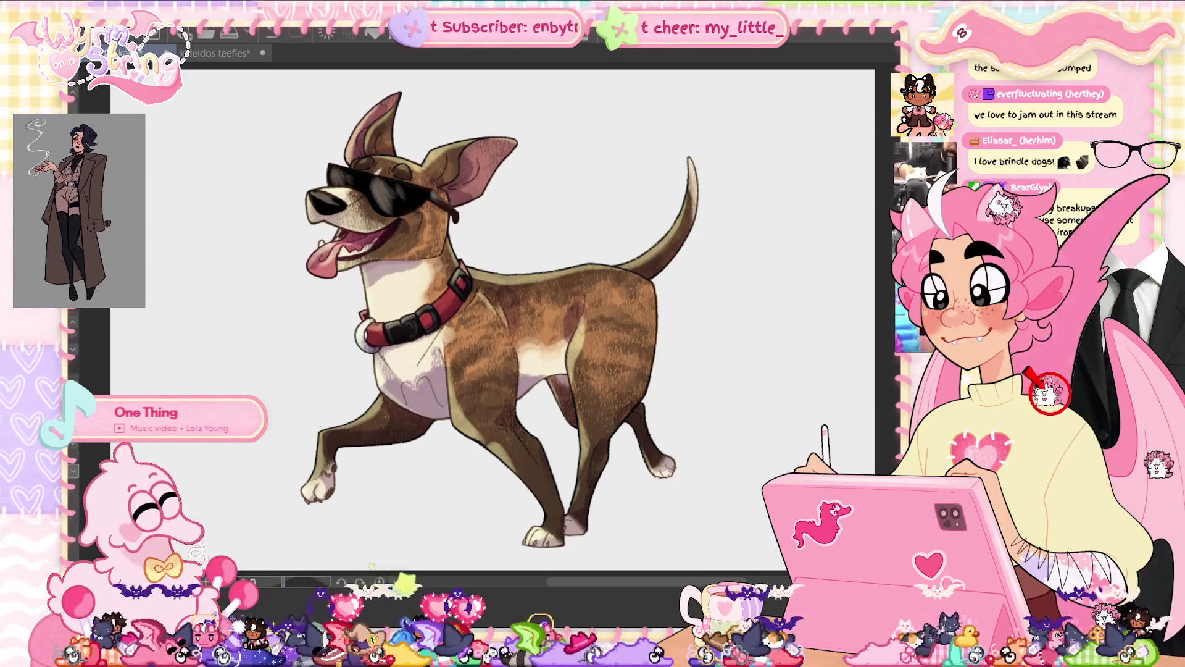
# - Nudge the hue back slightly in a second Hue/Saturation/Luminosity pass
pyautogui.hotkey('ctrl', 'u')
pyautogui.click(849, 200)
pyautogui.moveTo(849, 204)
pyautogui.mouseDown()
pyautogui.moveTo(826, 205)
pyautogui.moveTo(837, 206)
pyautogui.mouseUp()
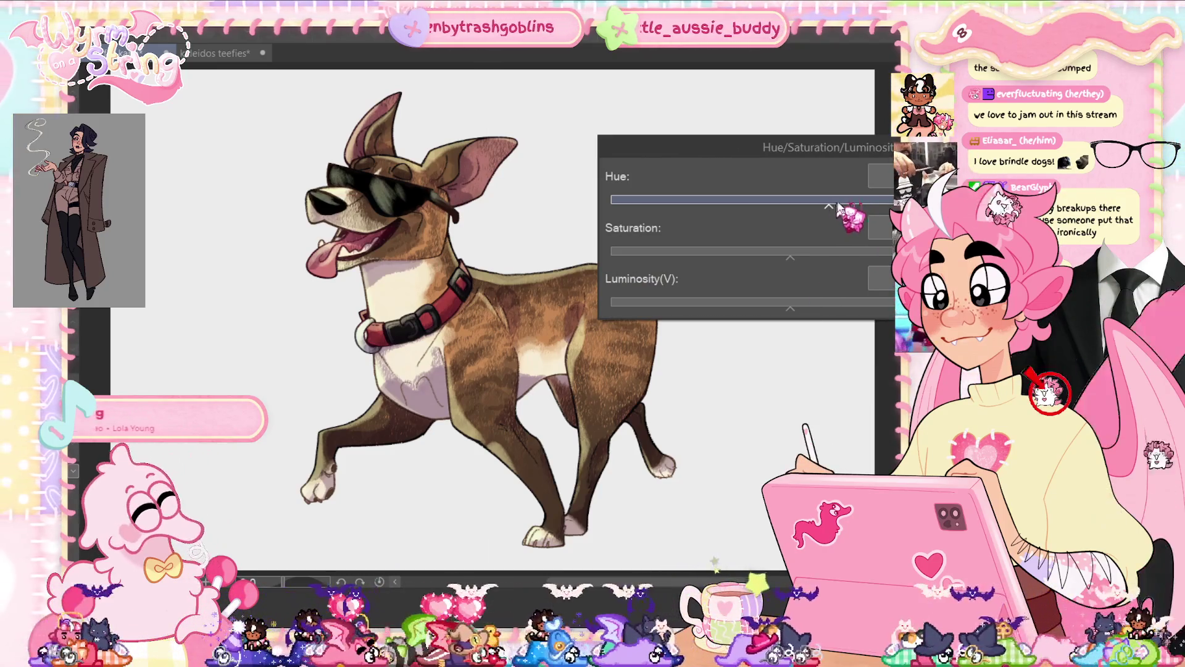
pyautogui.press('Return')
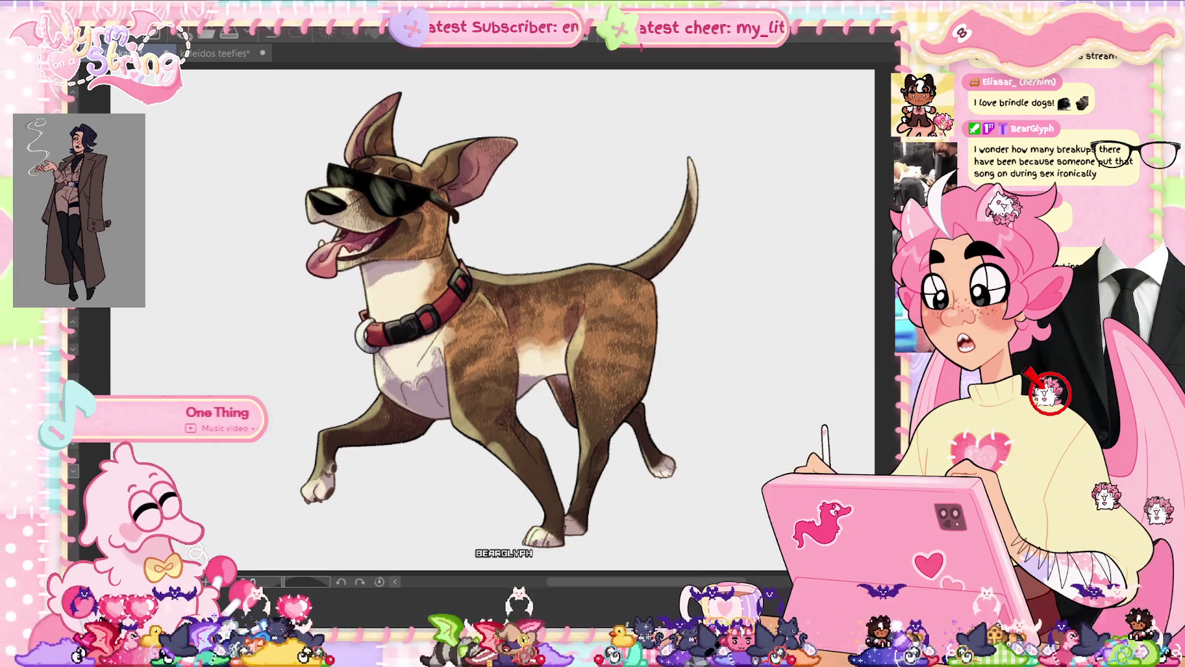
# - Sample the tan from the dog's back and paint a filled oval shadow under its feet
pyautogui.keyDown('ctrl'); pyautogui.click(507, 281); pyautogui.keyUp('ctrl')
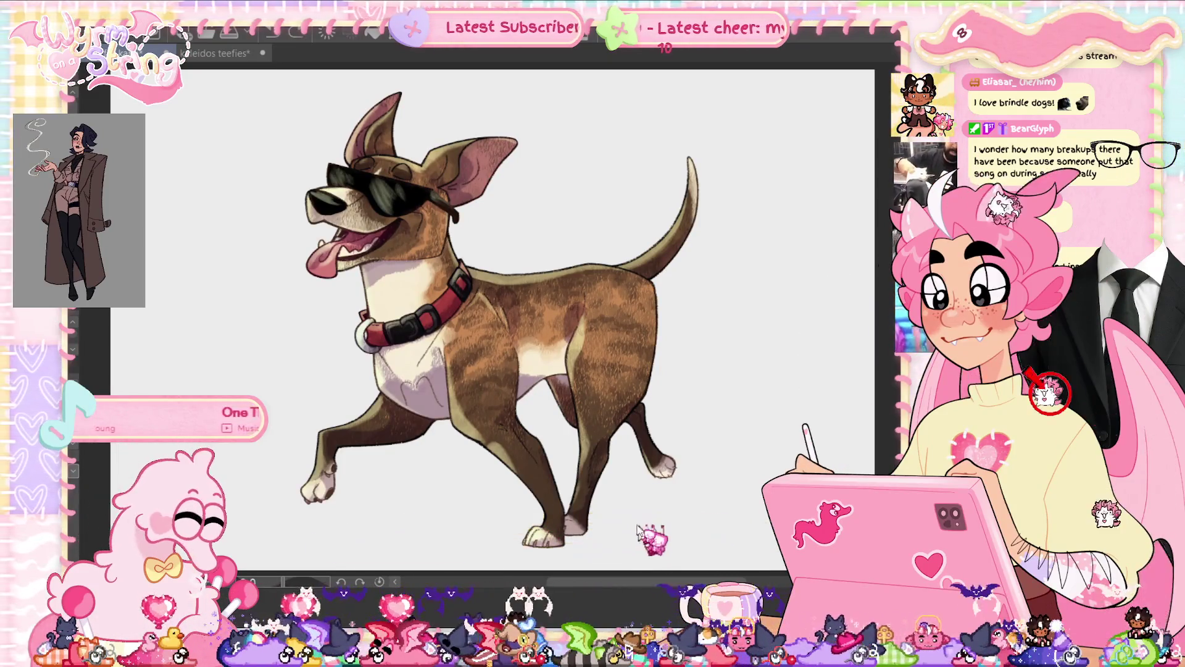
pyautogui.moveTo(343, 527); pyautogui.dragTo(344, 538)
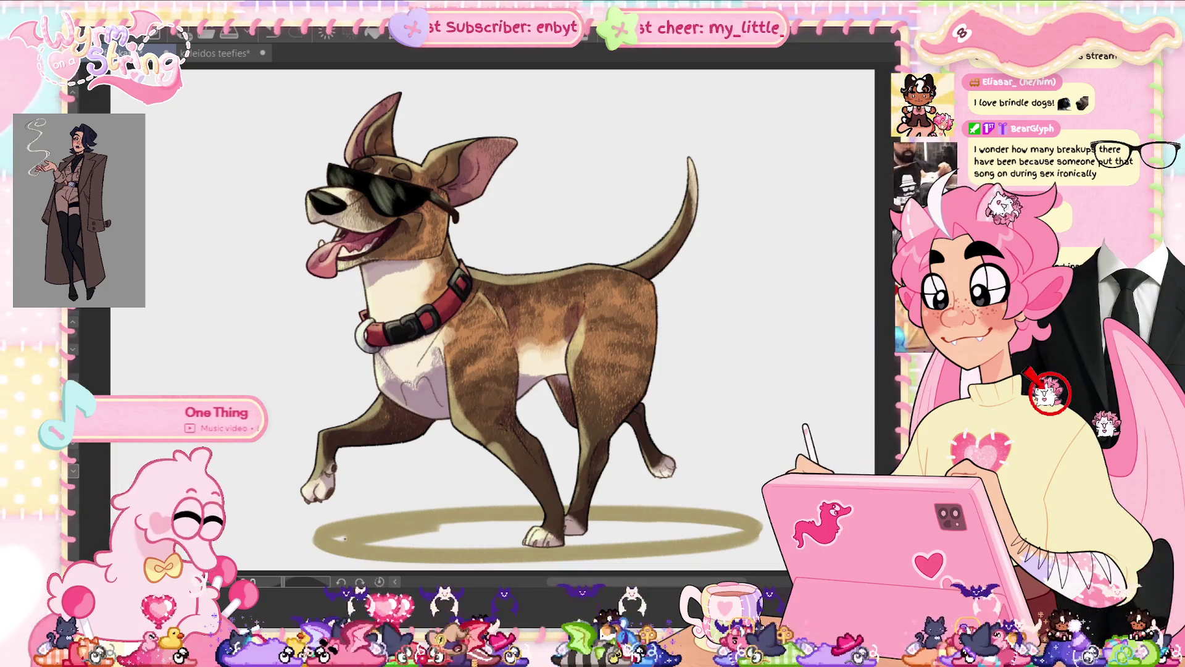
pyautogui.moveTo(426, 531)
pyautogui.mouseDown()
pyautogui.moveTo(744, 530)
pyautogui.moveTo(397, 543)
pyautogui.mouseUp()
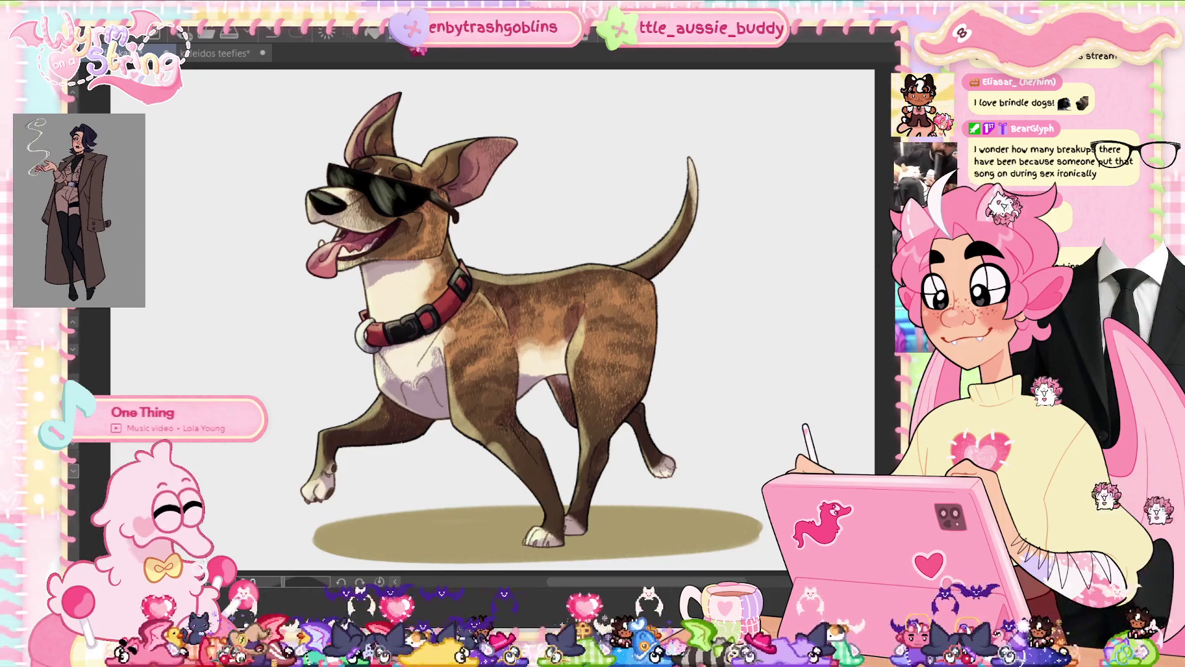
# - Narrow the ground shadow from its right side with Ctrl+T
pyautogui.hotkey('ctrl', 't')
pyautogui.moveTo(763, 531); pyautogui.dragTo(693, 531)
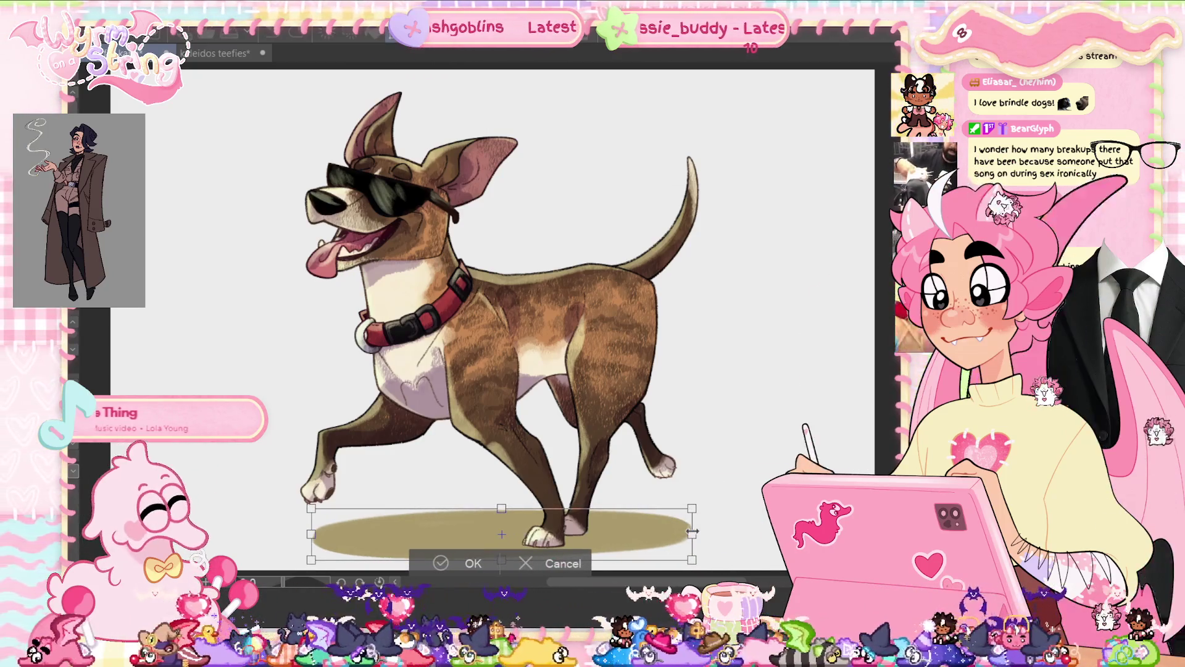
pyautogui.hotkey('ctrl', 'z')
pyautogui.moveTo(763, 535)
pyautogui.mouseDown()
pyautogui.moveTo(703, 535)
pyautogui.moveTo(692, 507)
pyautogui.moveTo(678, 509)
pyautogui.moveTo(690, 539)
pyautogui.mouseUp()
pyautogui.click(467, 569)
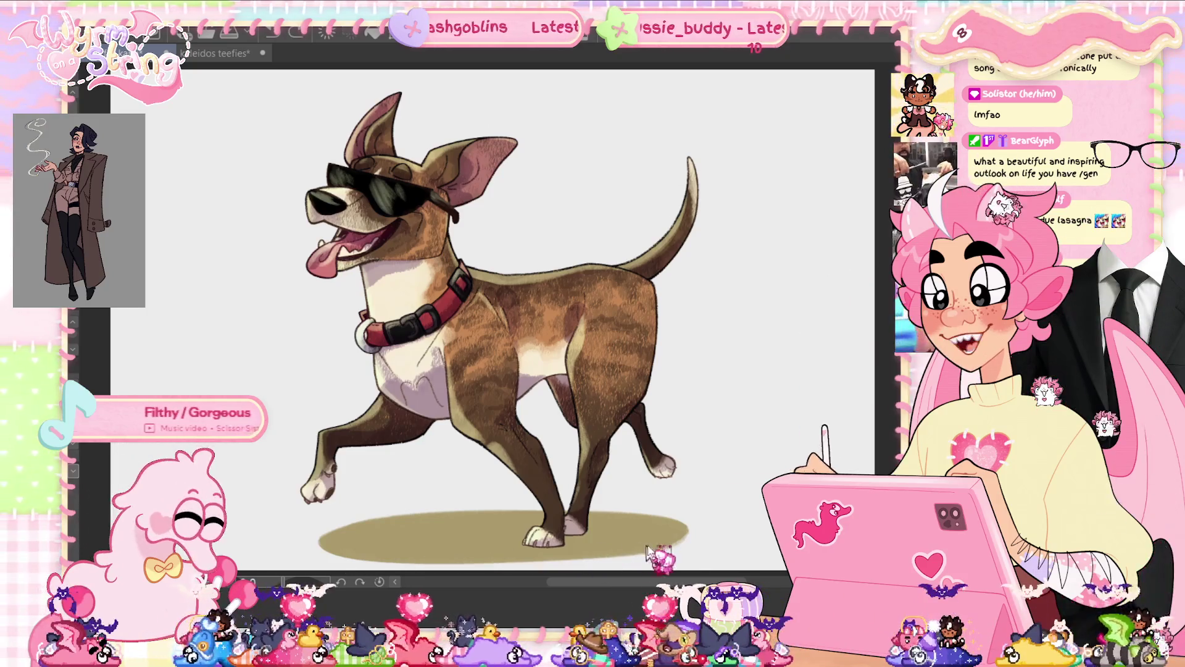
# - Darken the shadow's lower and lower-left edges, then undo the last stroke
pyautogui.moveTo(622, 559); pyautogui.dragTo(474, 563)
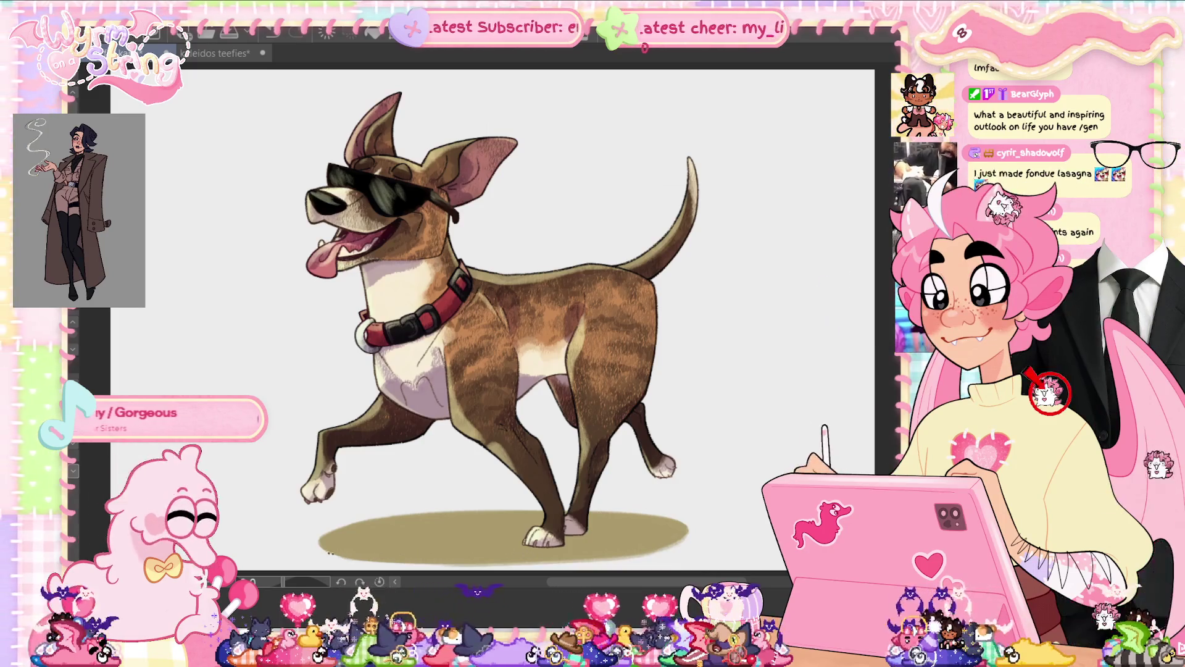
pyautogui.moveTo(324, 542); pyautogui.dragTo(537, 552)
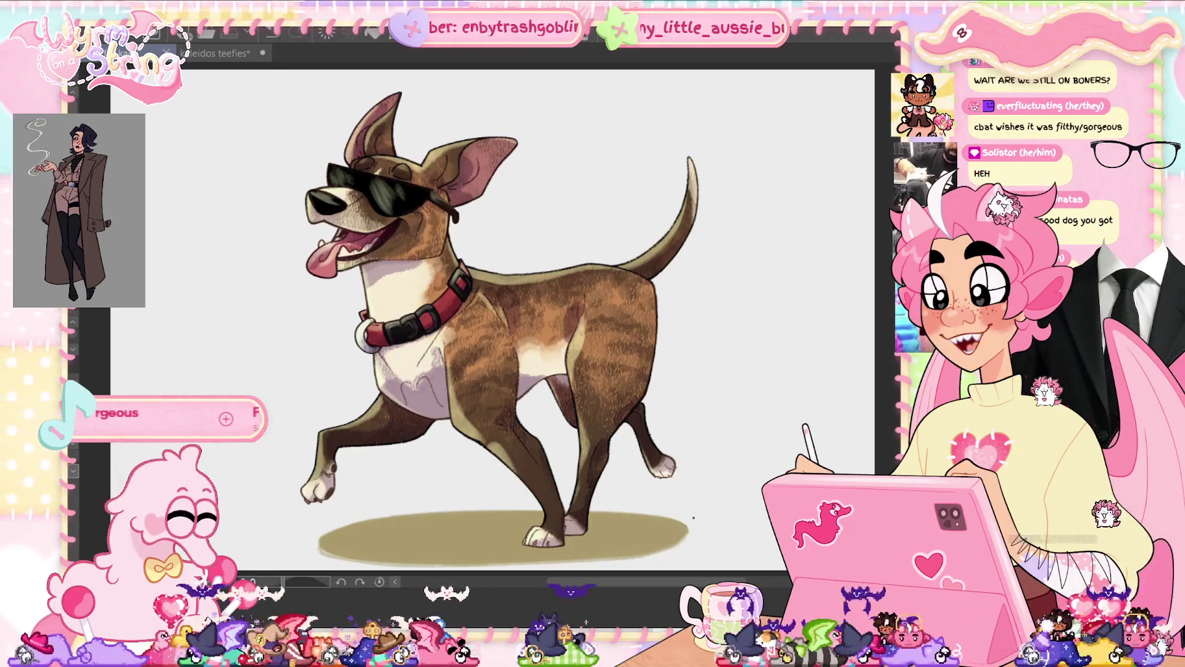
pyautogui.hotkey('ctrl', 'z')
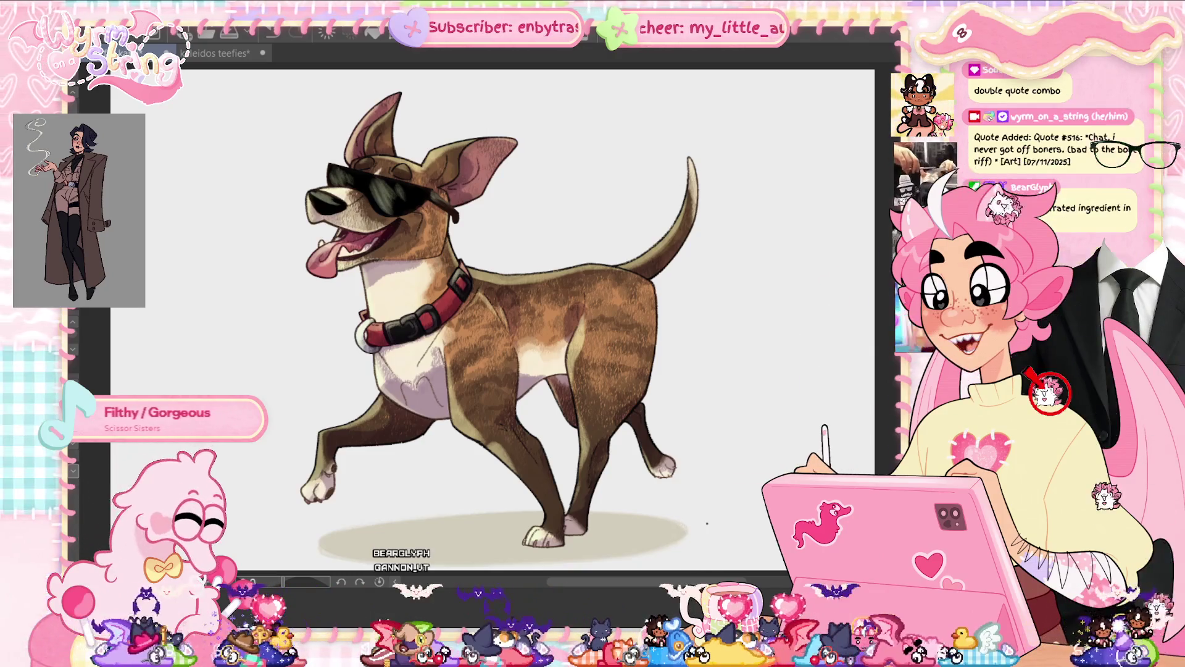
# - Mirror the canvas, lighten the shadow's top edge with a brush stroke, then flip it back
pyautogui.press('h')
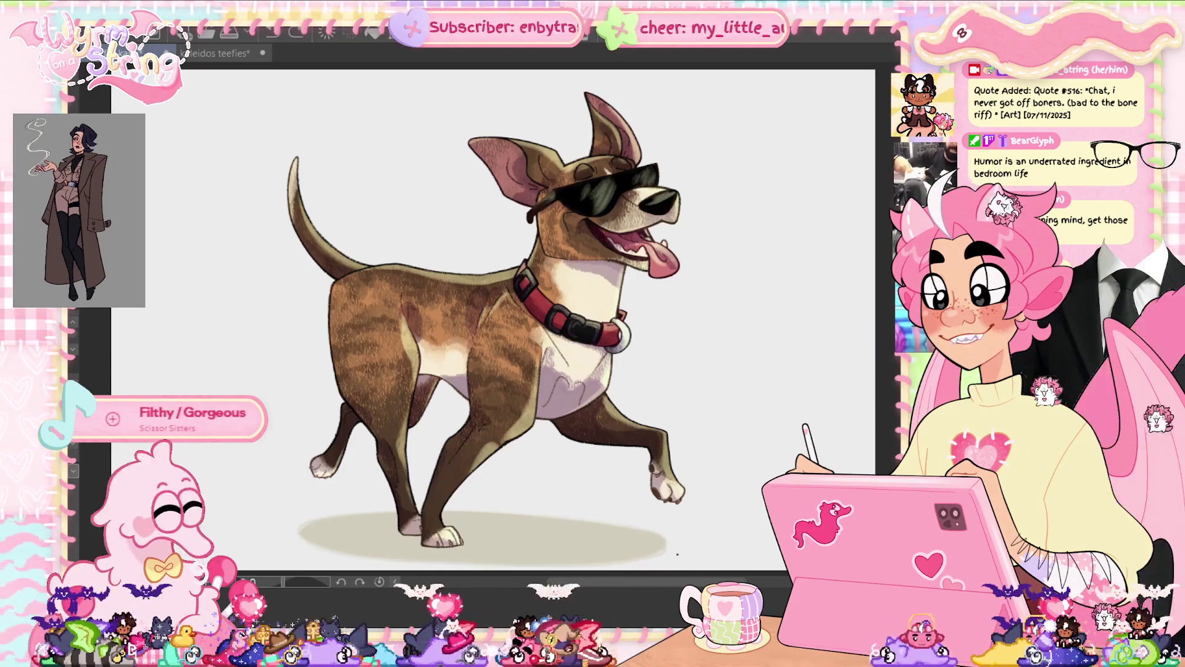
pyautogui.moveTo(648, 526); pyautogui.dragTo(563, 523)
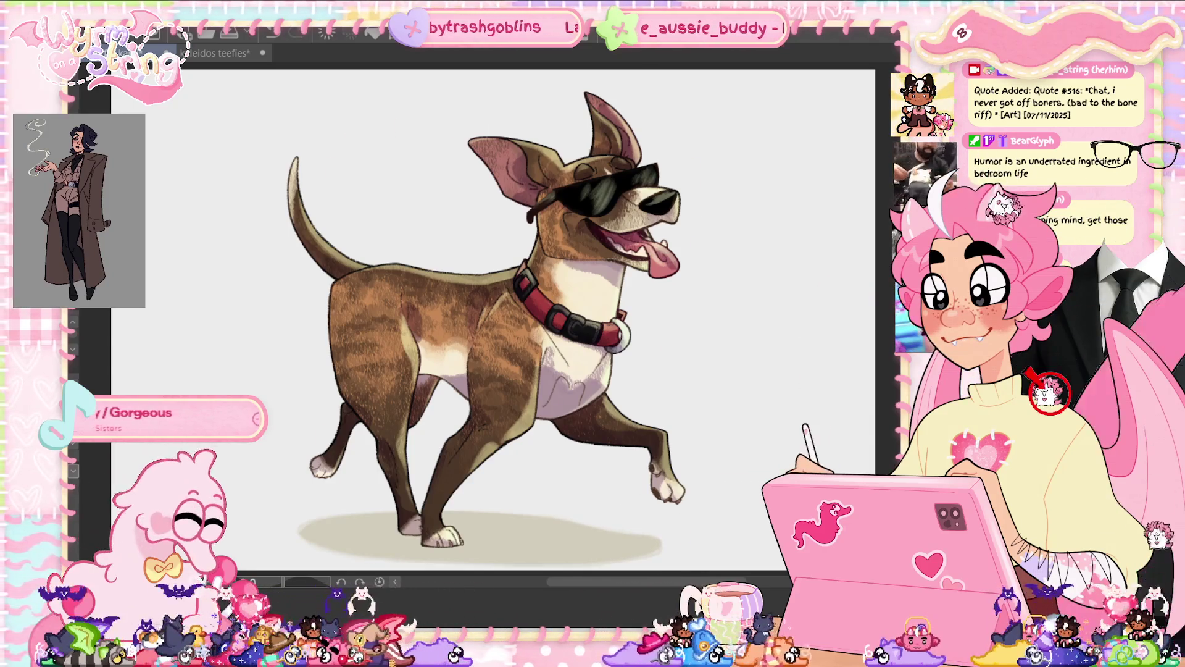
pyautogui.press('m')
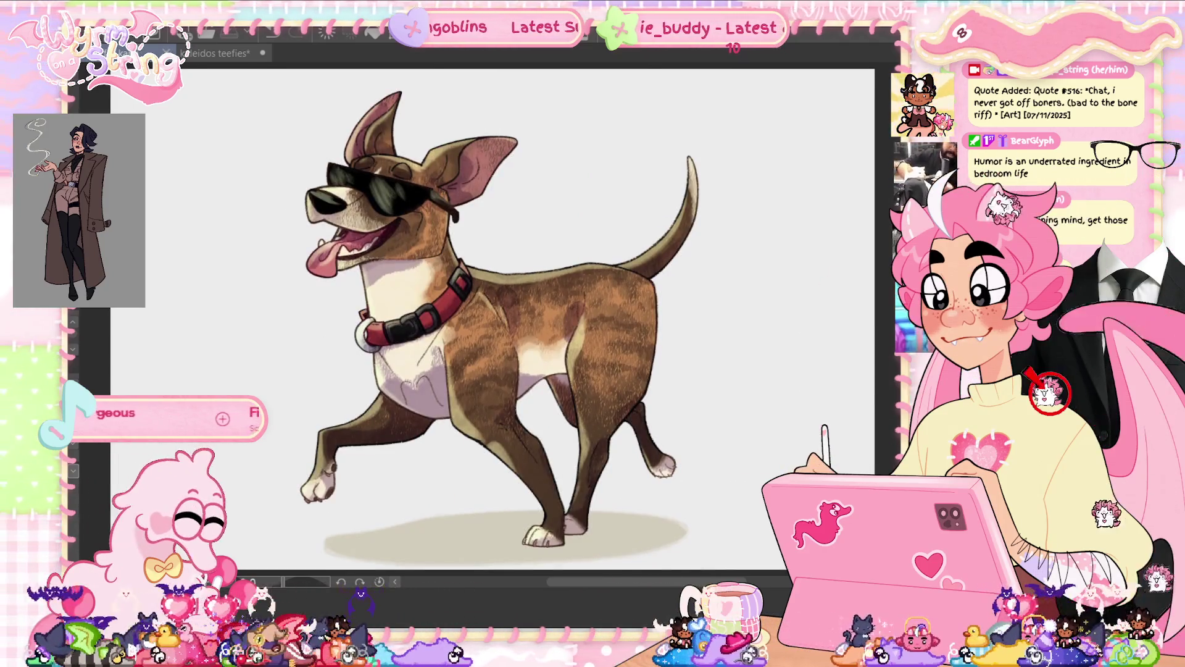
# - Trim the canvas in from the left and right in Change Canvas Size and apply
pyautogui.click(105, 37)
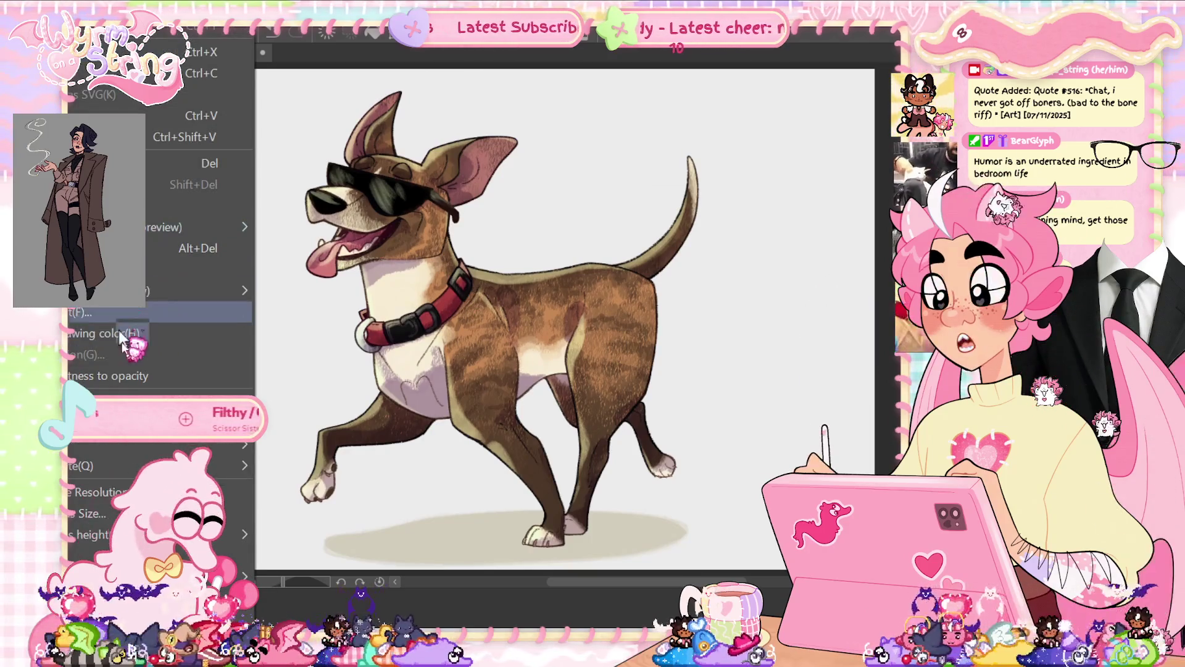
pyautogui.click(154, 312)
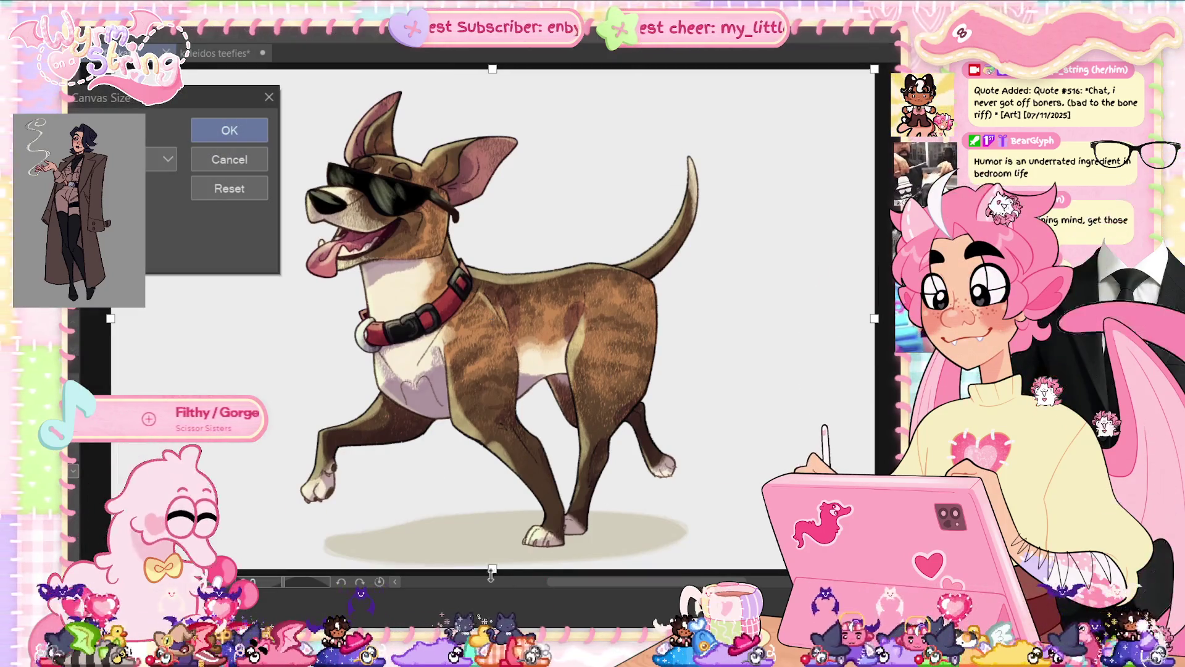
pyautogui.moveTo(111, 325); pyautogui.dragTo(153, 325)
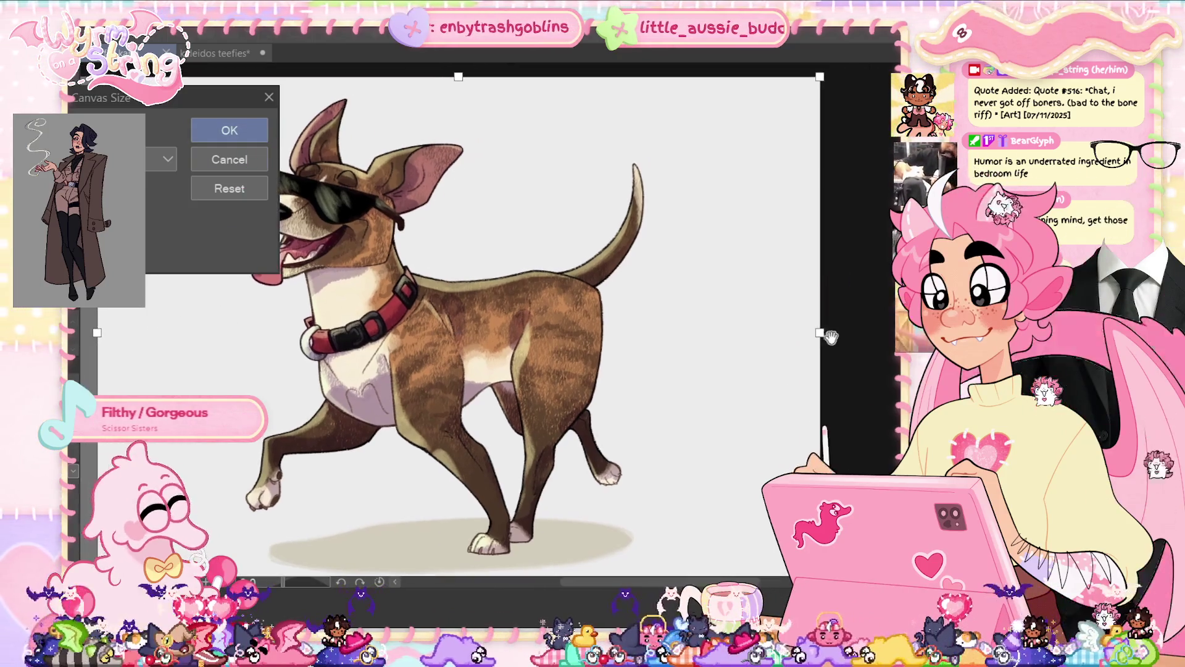
pyautogui.moveTo(822, 332)
pyautogui.mouseDown()
pyautogui.moveTo(790, 334)
pyautogui.moveTo(832, 332)
pyautogui.mouseUp()
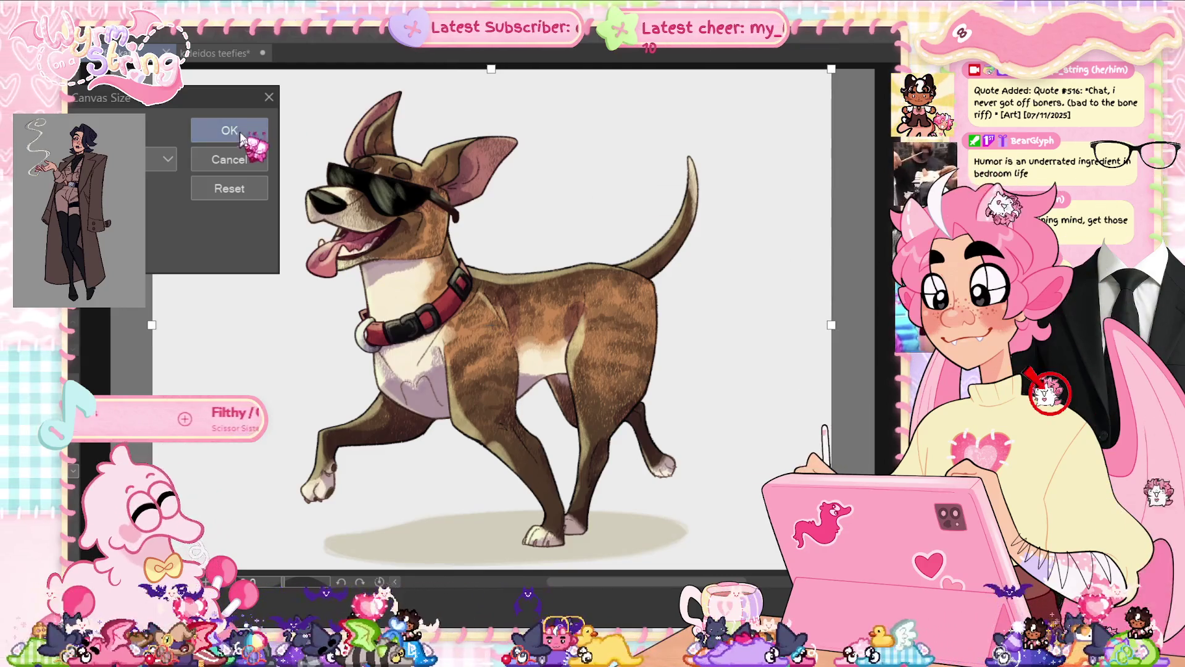
pyautogui.click(229, 130)
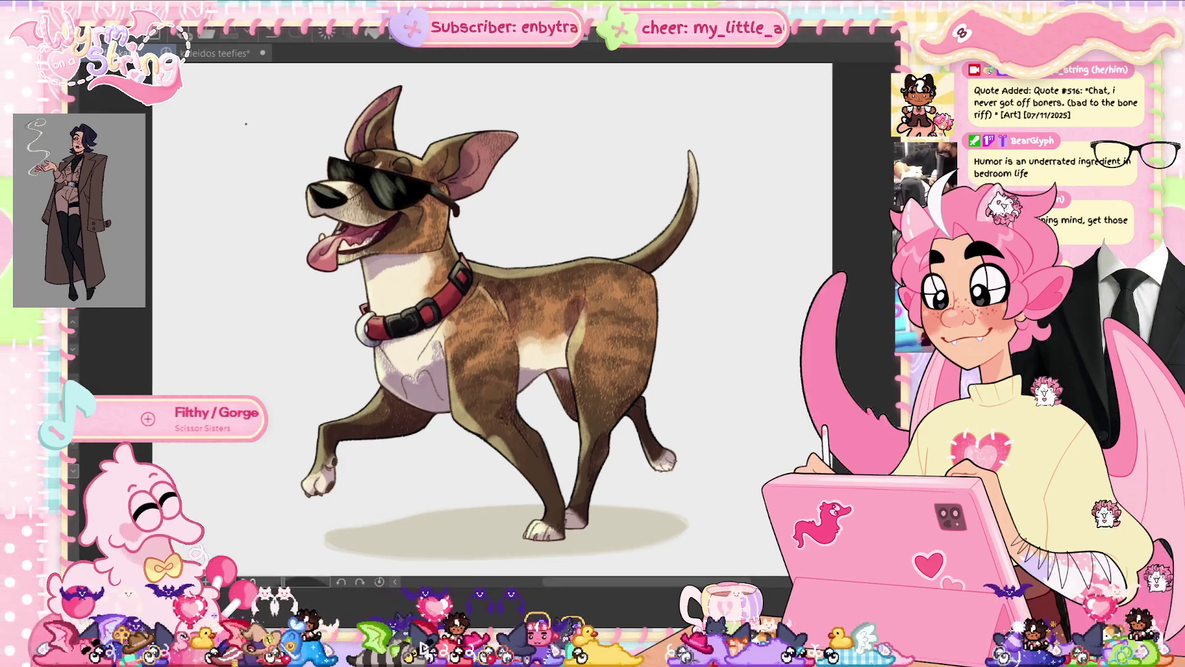
# - Reopen Change Canvas Size and apply it again to frame the dog tighter
pyautogui.click(92, 19)
pyautogui.click(123, 513)
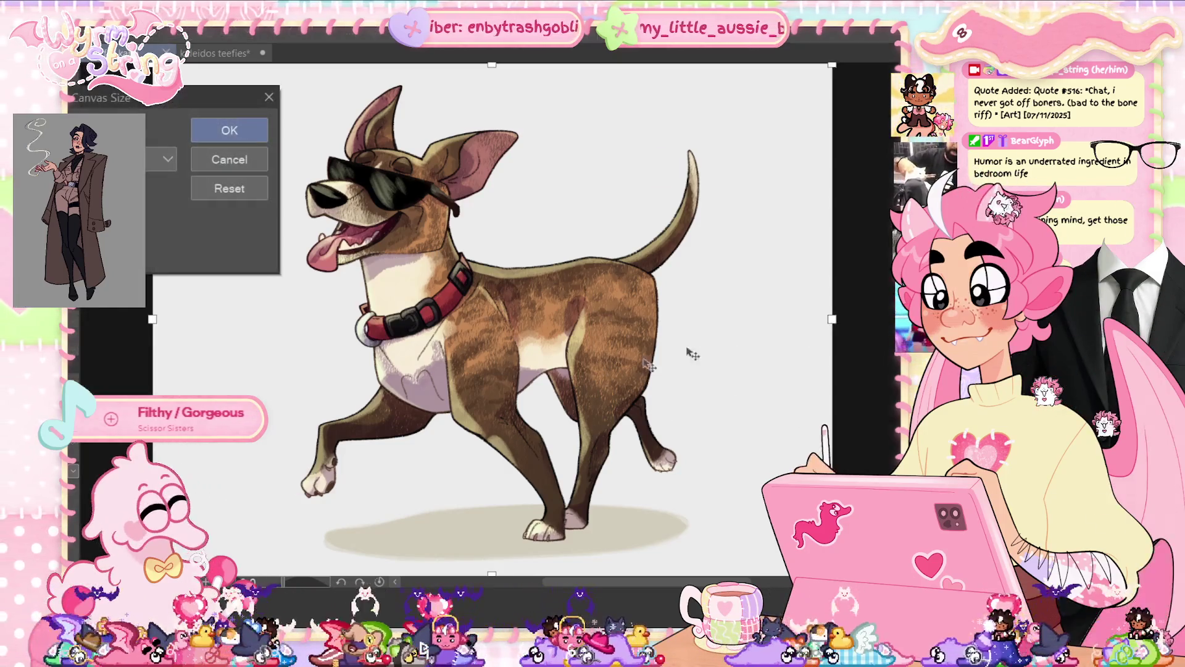
pyautogui.click(229, 130)
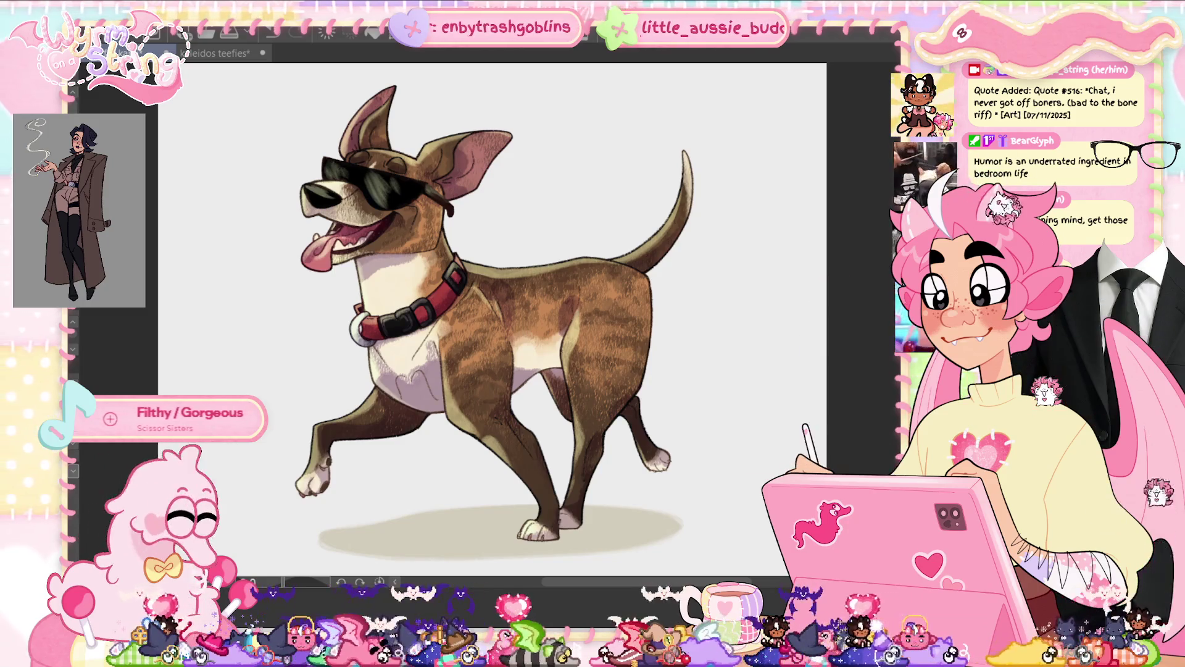
# - Enlarge the brush, test a lighter olive wash over the body, and compare it with undo/redo
pyautogui.press(']')
pyautogui.press(']')
pyautogui.press(']')
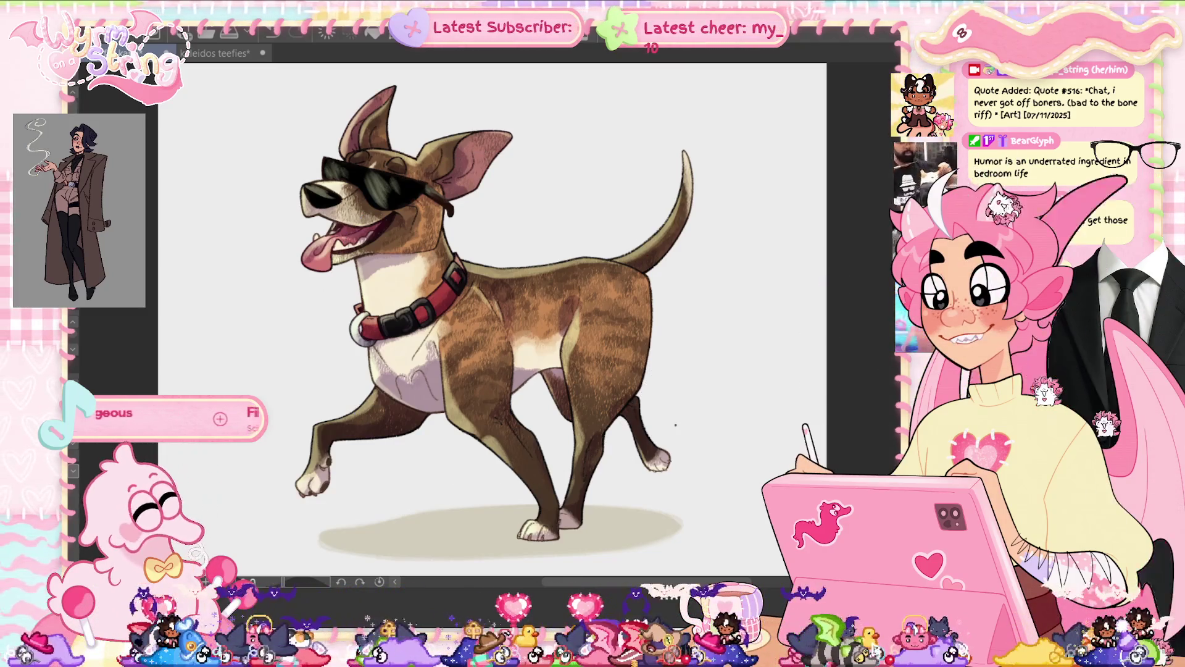
pyautogui.moveTo(636, 444)
pyautogui.mouseDown()
pyautogui.moveTo(530, 475)
pyautogui.moveTo(512, 420)
pyautogui.moveTo(617, 364)
pyautogui.mouseUp()
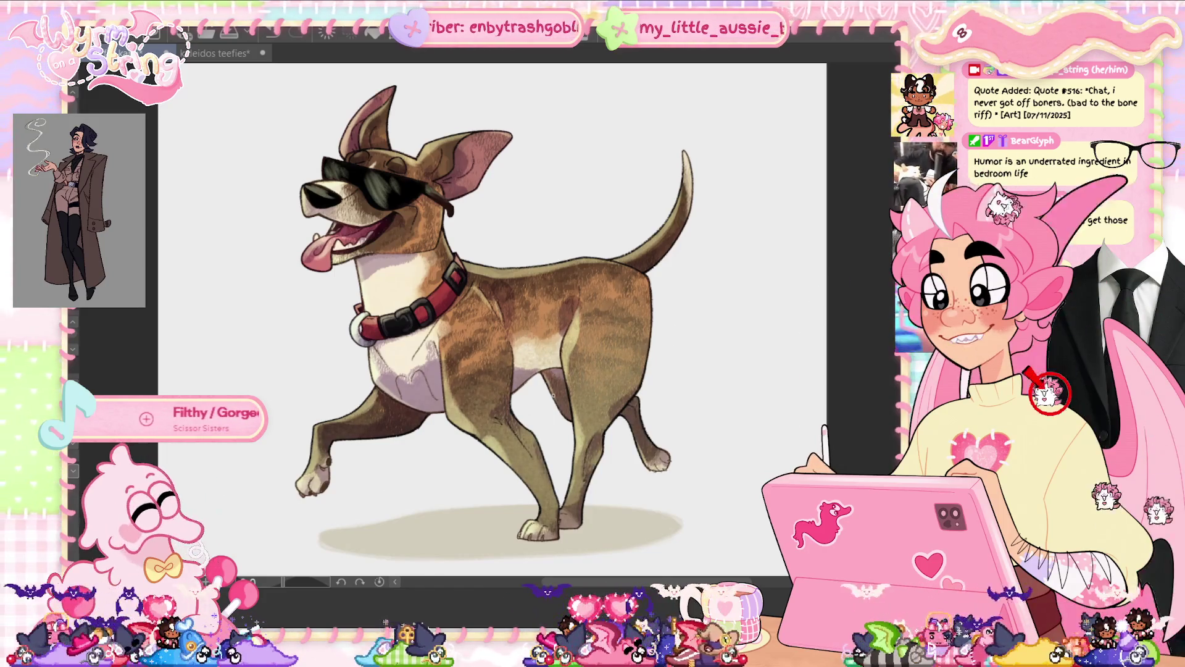
pyautogui.hotkey('ctrl', 'z')
pyautogui.hotkey('ctrl', 'z')
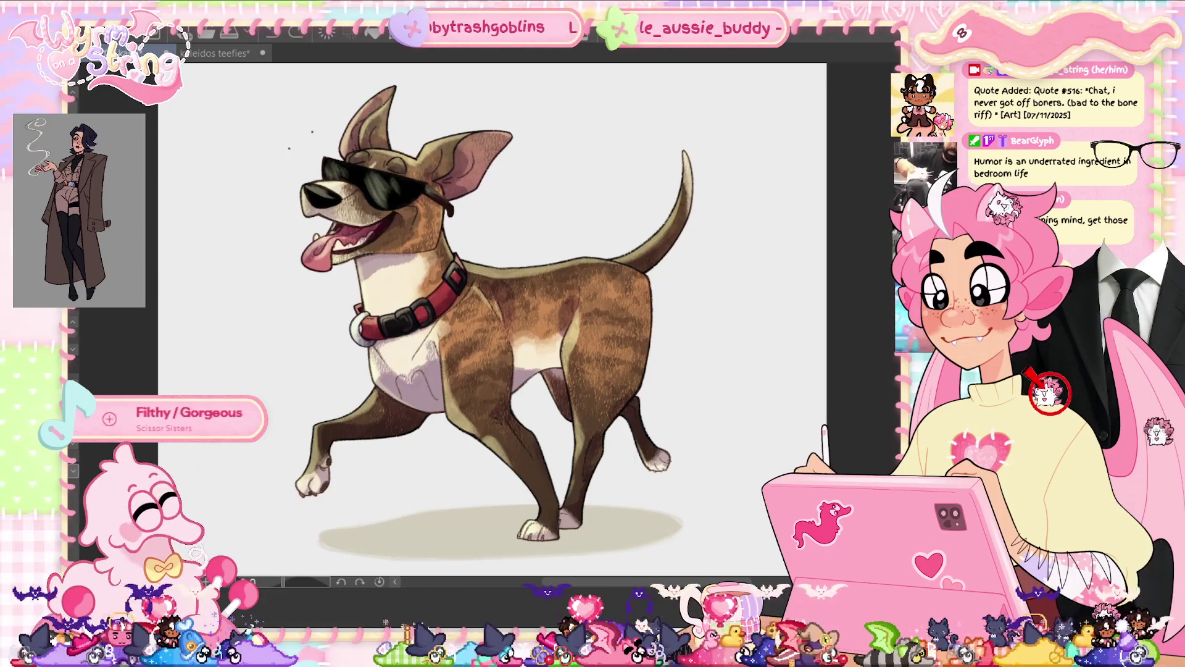
pyautogui.hotkey('ctrl', 'y')
pyautogui.hotkey('ctrl', 'y')
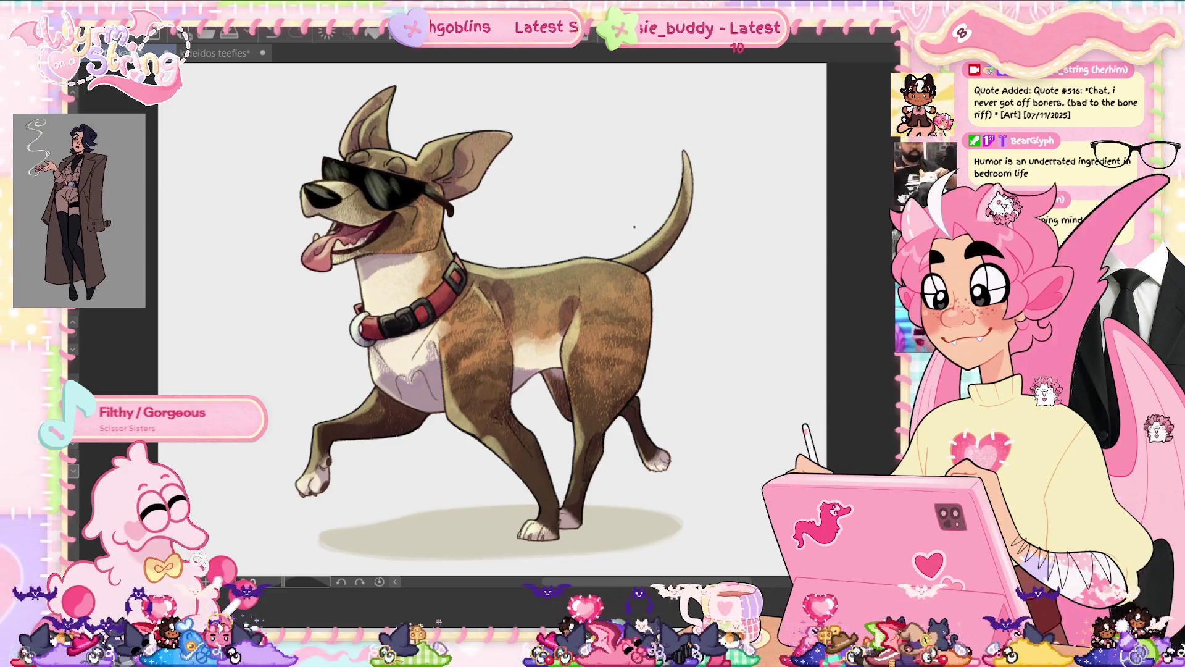
pyautogui.hotkey('ctrl', 'z')
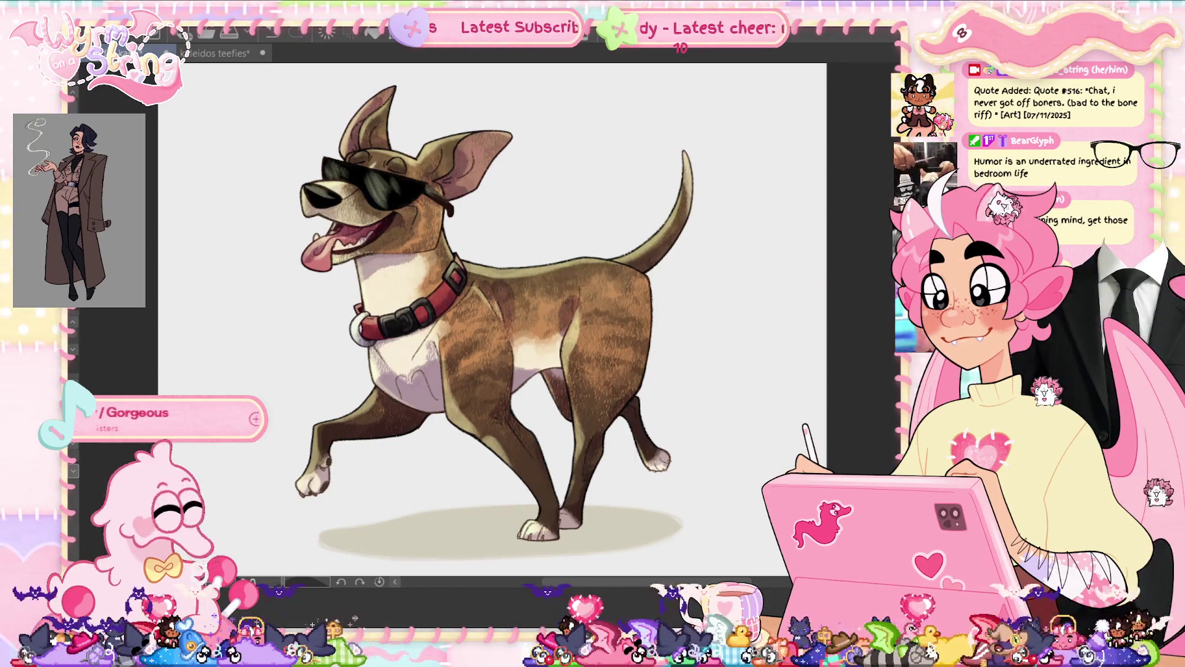
pyautogui.hotkey('ctrl', 'z')
pyautogui.hotkey('ctrl', 'y')
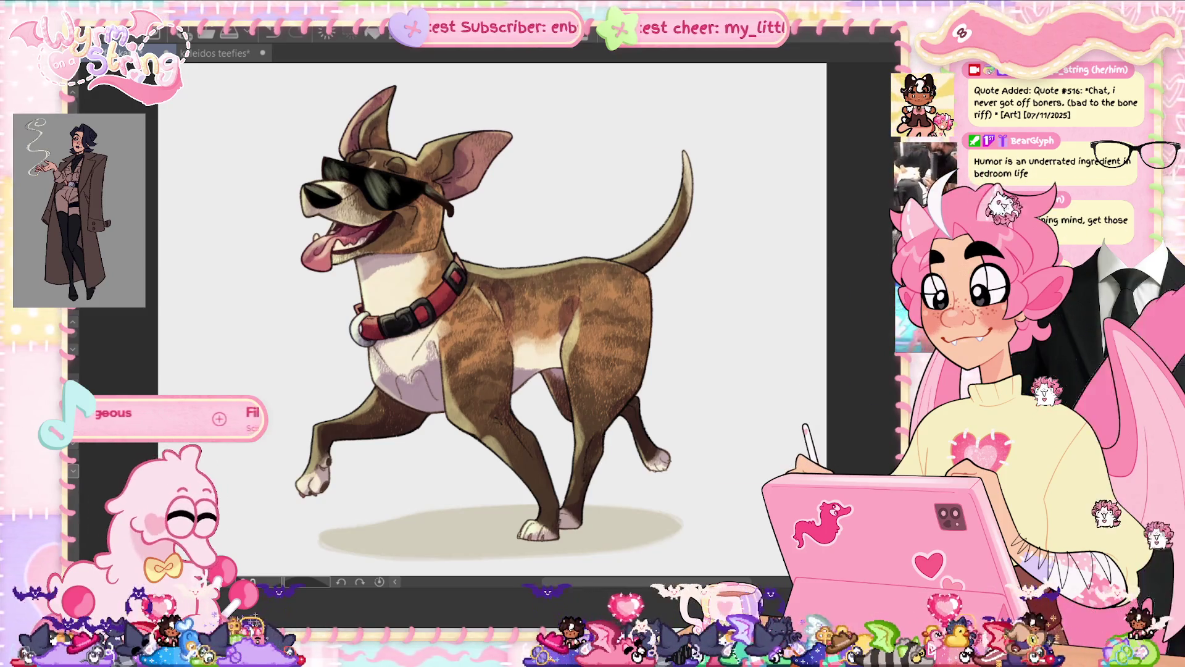
pyautogui.hotkey('ctrl', 'z')
pyautogui.hotkey('ctrl', 'y')
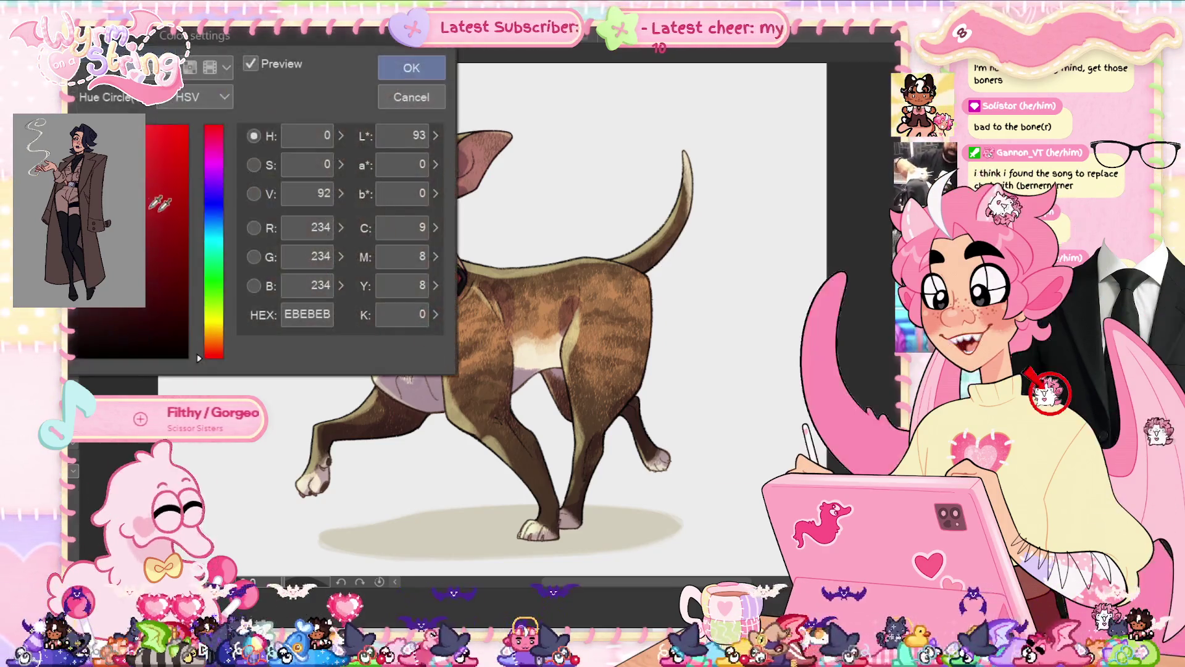
# - Set the Paper layer colour to white (FFFFFF) and confirm
pyautogui.click(120, 102)
pyautogui.click(422, 66)
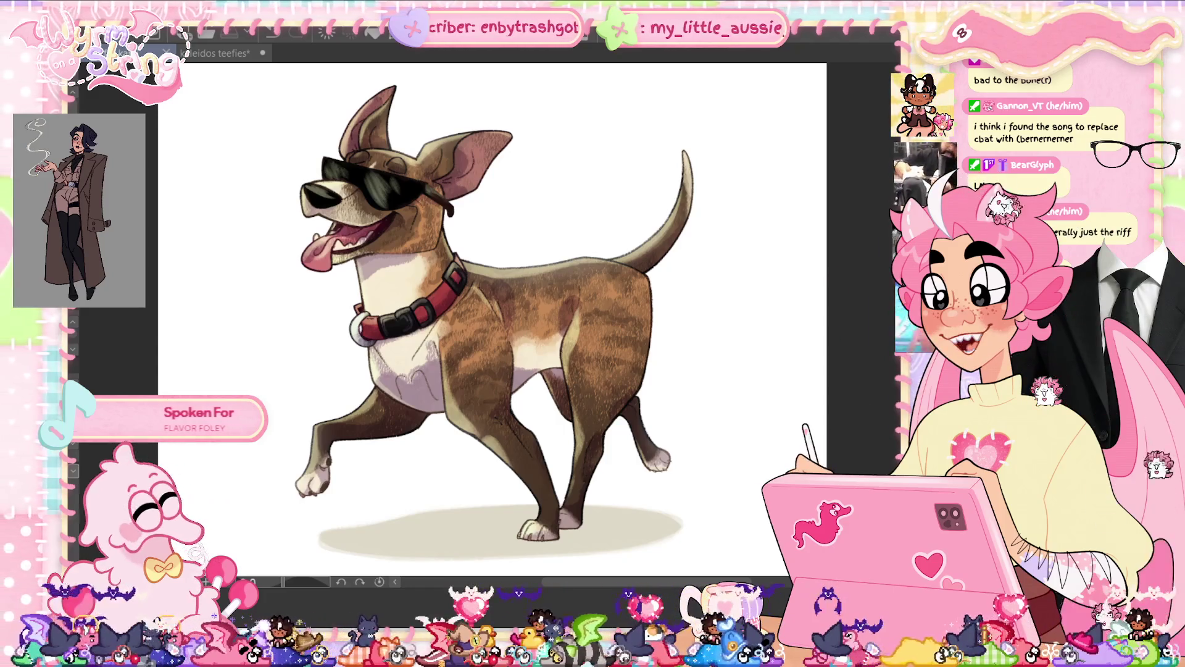
pyautogui.scroll(-2, 439, 312)
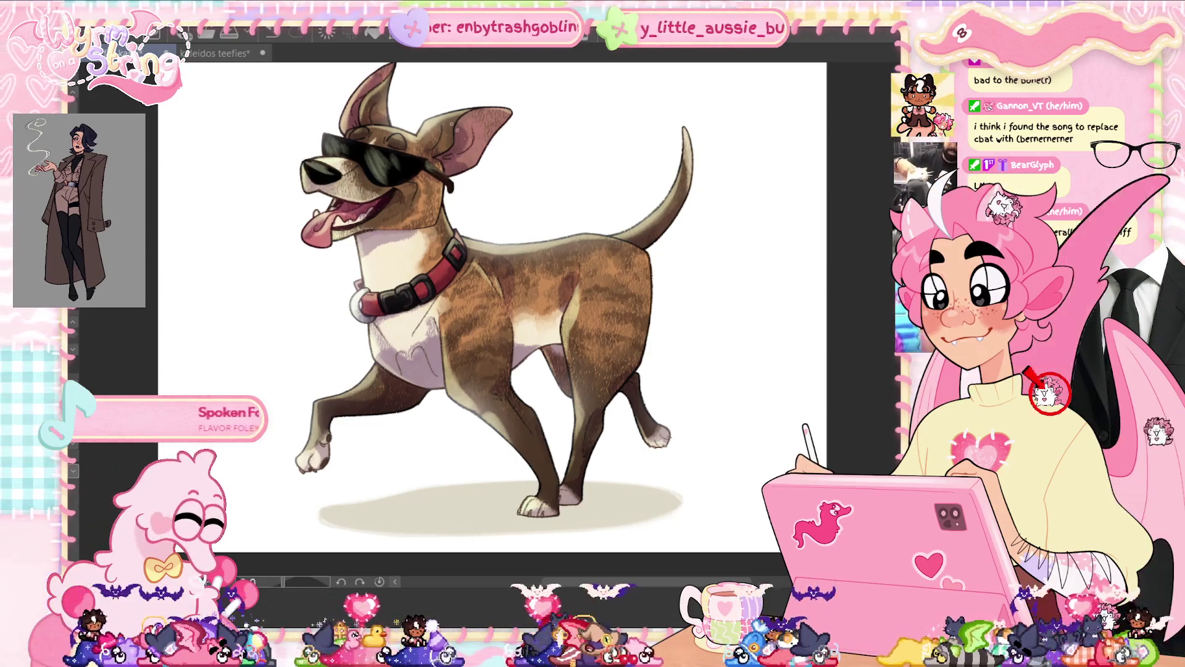
pyautogui.moveTo(511, 282); pyautogui.dragTo(495, 317)
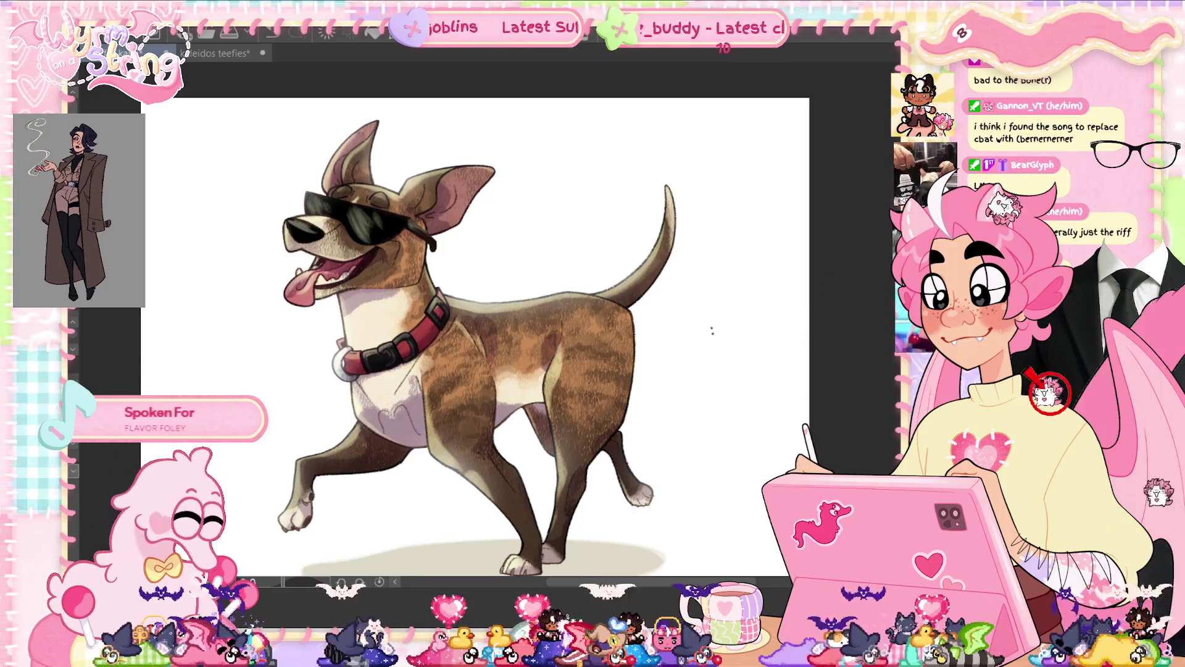
pyautogui.moveTo(710, 349); pyautogui.dragTo(706, 328)
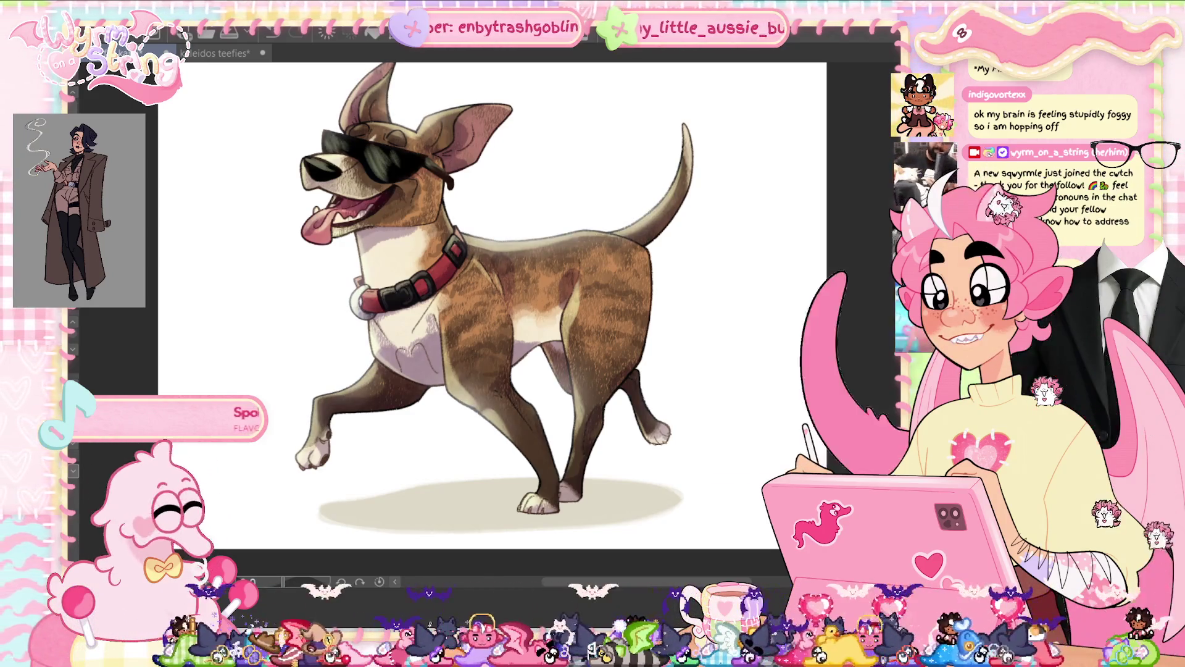
pyautogui.hotkey('ctrl', '0')
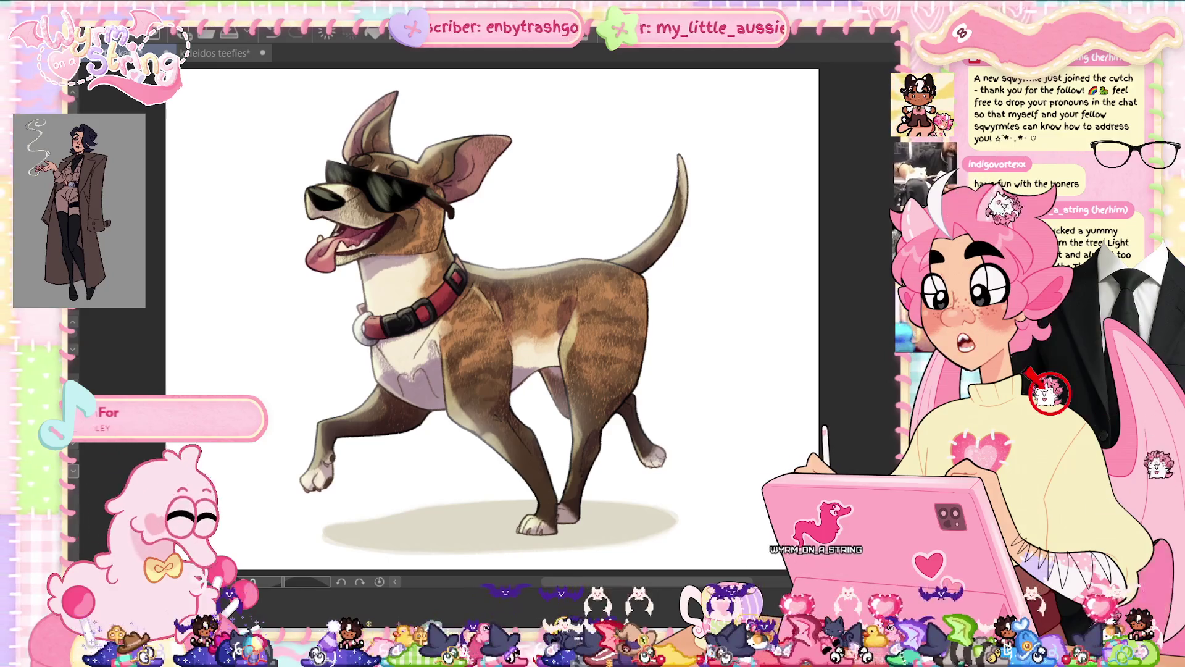
# - Handwrite a dark-red 'Wyrm' signature beside the raised front paw, filling the W's dot and darkening 'rm'
pyautogui.scroll(5, 482, 479)
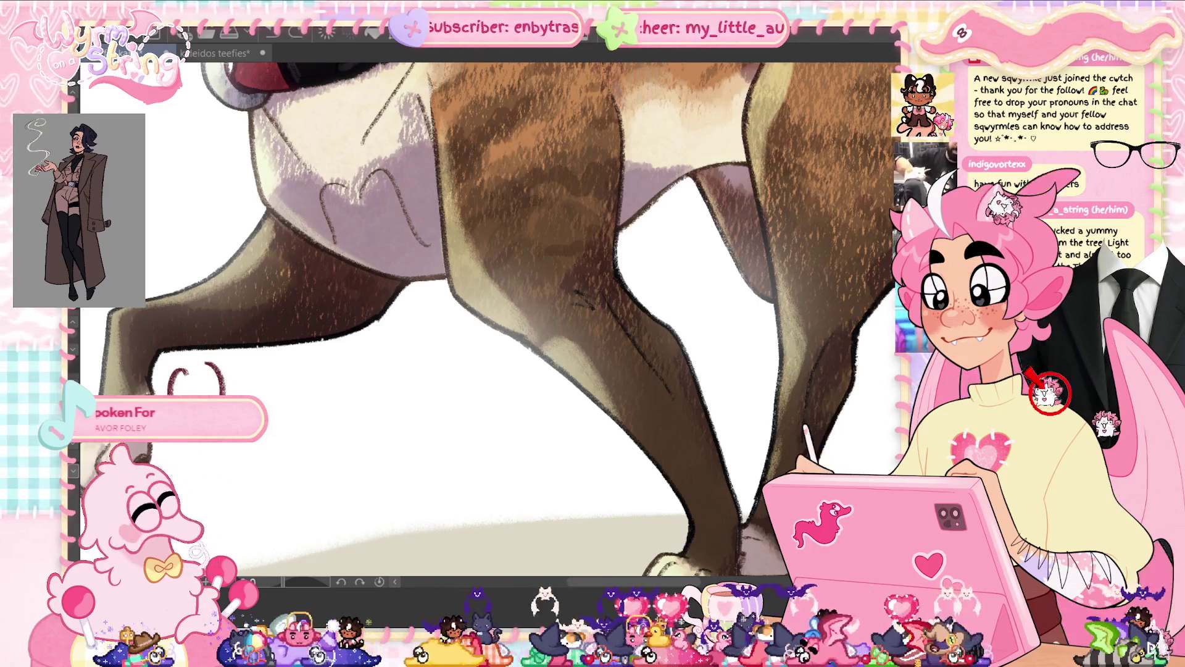
pyautogui.moveTo(250, 399)
pyautogui.mouseDown()
pyautogui.moveTo(305, 380)
pyautogui.moveTo(252, 431)
pyautogui.mouseUp()
pyautogui.moveTo(432, 309)
pyautogui.mouseDown()
pyautogui.moveTo(497, 277)
pyautogui.moveTo(627, 262)
pyautogui.mouseUp()
pyautogui.moveTo(375, 322)
pyautogui.mouseDown()
pyautogui.moveTo(398, 347)
pyautogui.moveTo(411, 311)
pyautogui.moveTo(414, 350)
pyautogui.moveTo(392, 358)
pyautogui.moveTo(366, 337)
pyautogui.moveTo(379, 312)
pyautogui.moveTo(425, 349)
pyautogui.moveTo(437, 331)
pyautogui.moveTo(436, 379)
pyautogui.moveTo(399, 378)
pyautogui.mouseUp()
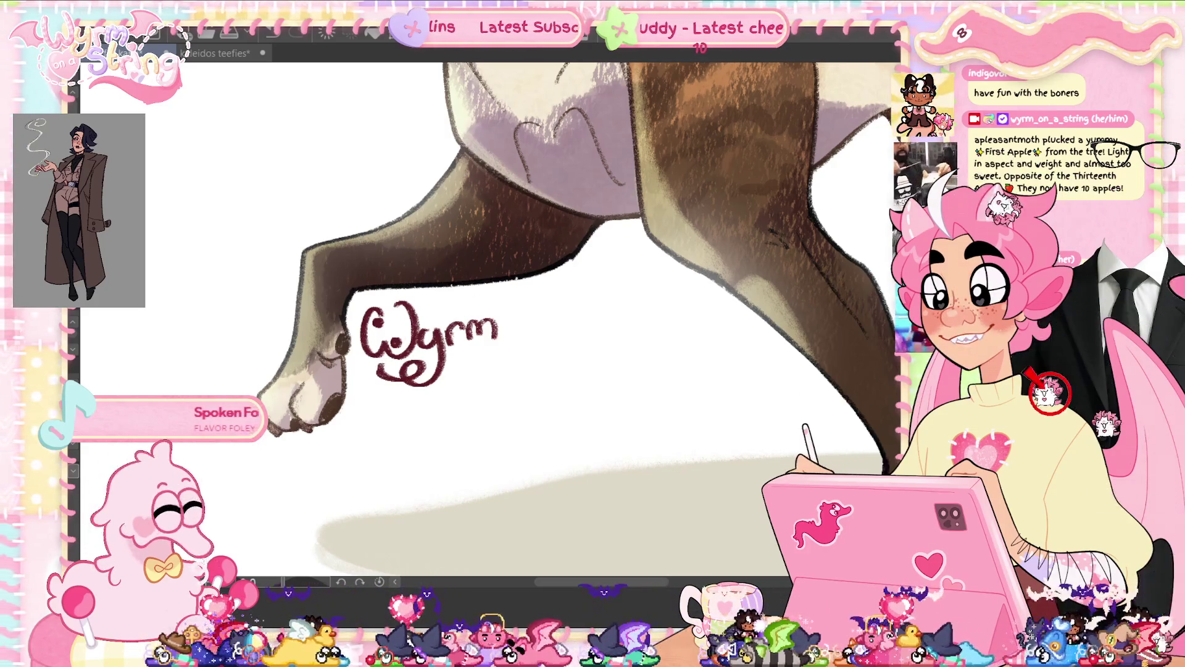
pyautogui.moveTo(469, 340)
pyautogui.mouseDown()
pyautogui.moveTo(477, 328)
pyautogui.moveTo(493, 338)
pyautogui.mouseUp()
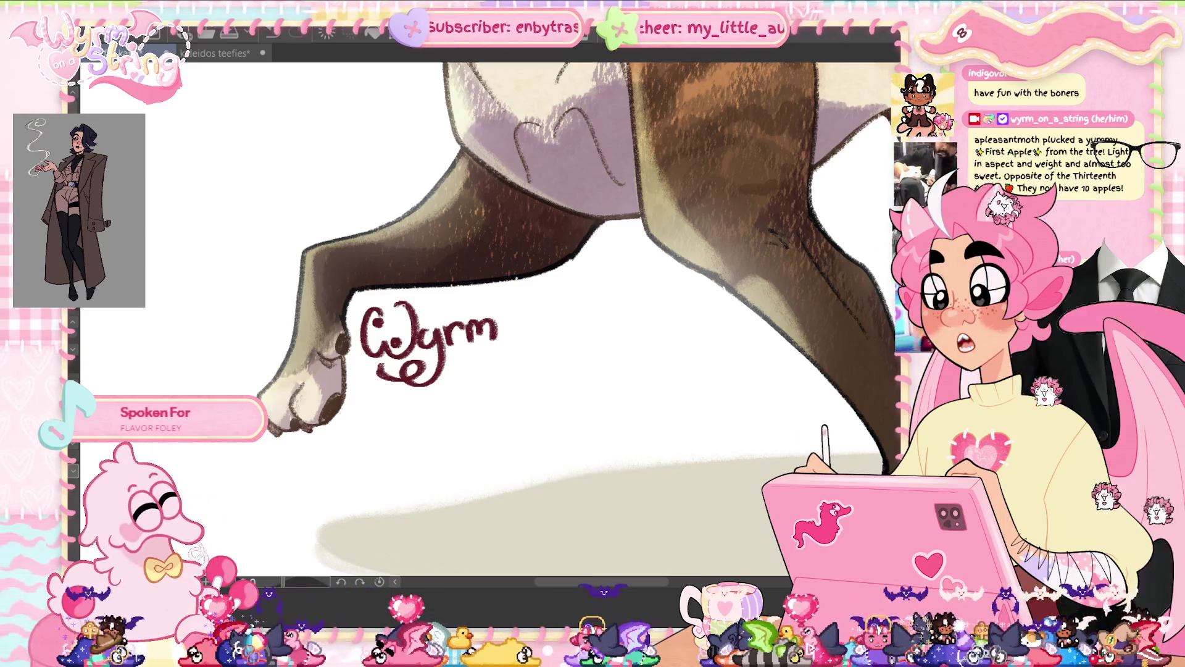
pyautogui.hotkey('ctrl', '0')
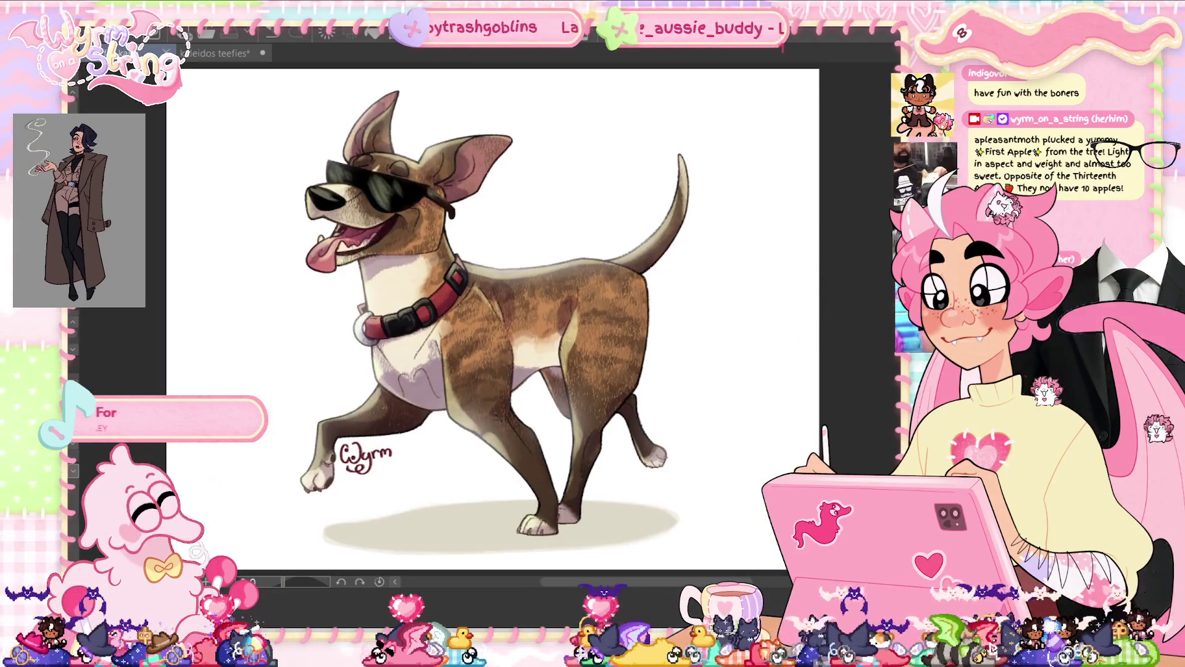
# - Fade the signature to a faint pale tone and shift its hue slightly
pyautogui.hotkey('ctrl', 'z')
pyautogui.hotkey('ctrl', 'z')
pyautogui.hotkey('ctrl', 'z')
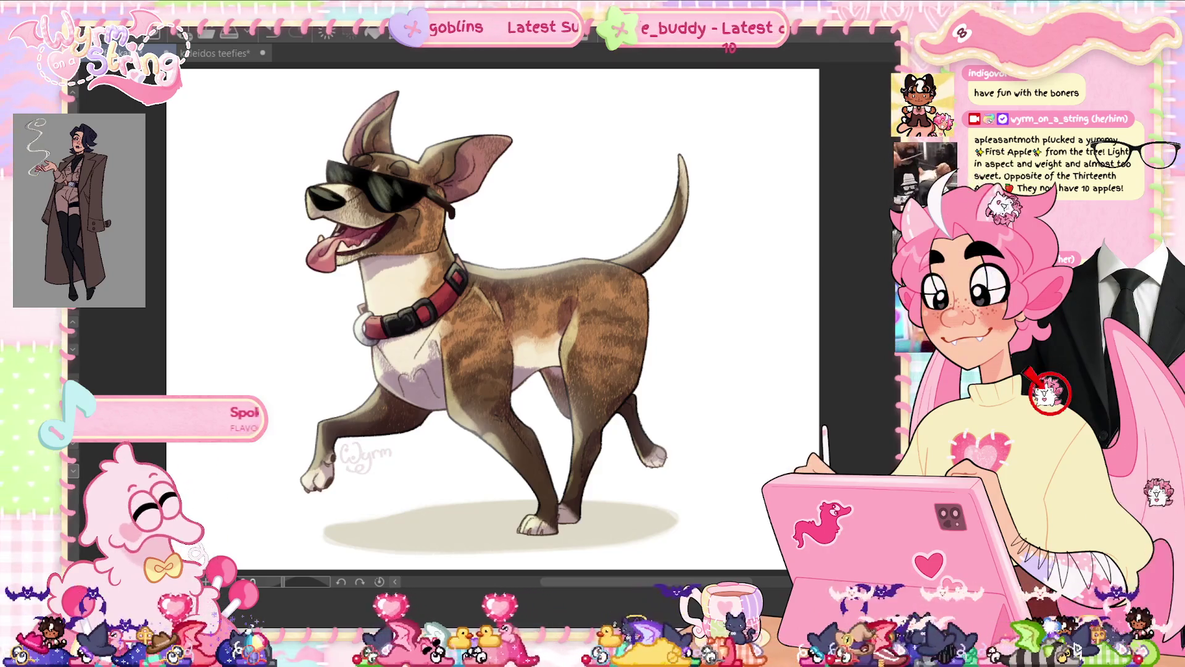
pyautogui.hotkey('ctrl', 'u')
pyautogui.moveTo(790, 206)
pyautogui.mouseDown()
pyautogui.moveTo(722, 205)
pyautogui.moveTo(872, 204)
pyautogui.moveTo(860, 212)
pyautogui.mouseUp()
pyautogui.press('Return')
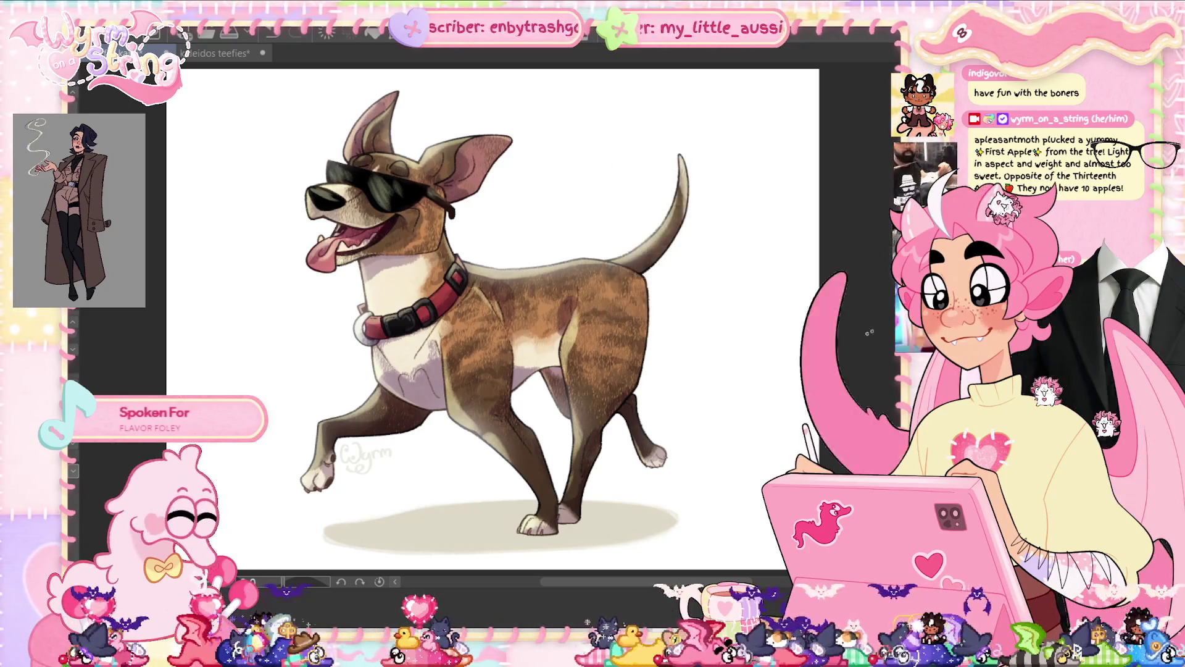
# - Scale the signature down slightly and confirm the smaller size
pyautogui.hotkey('ctrl', 't')
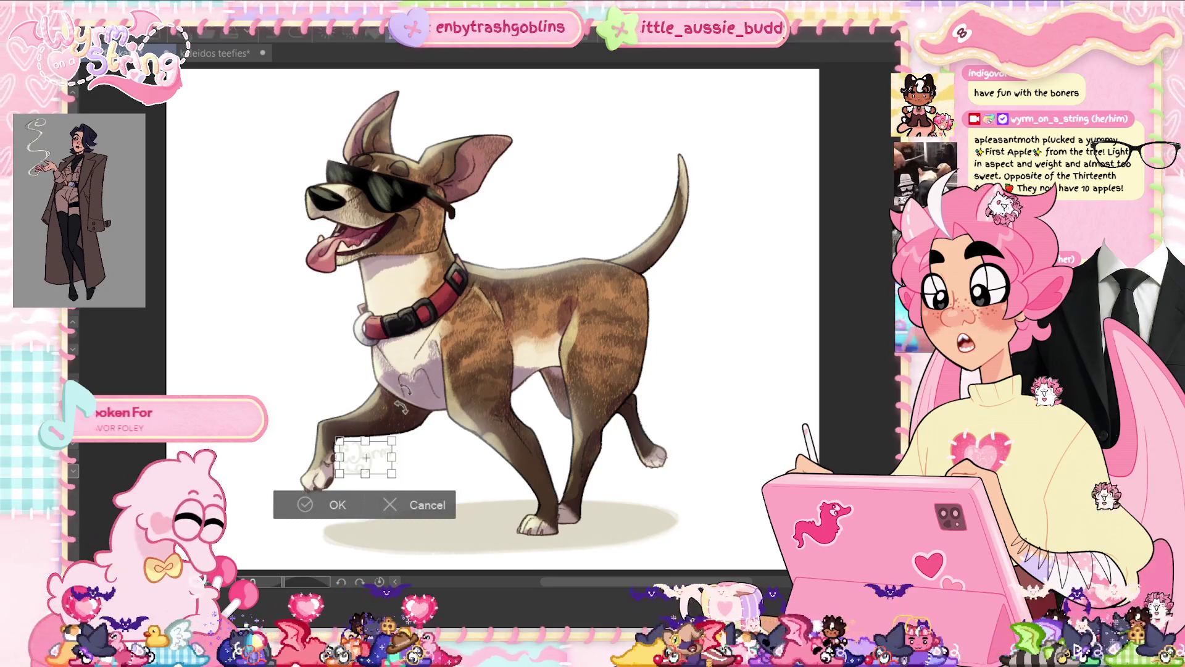
pyautogui.moveTo(389, 469); pyautogui.dragTo(378, 464)
pyautogui.click(321, 499)
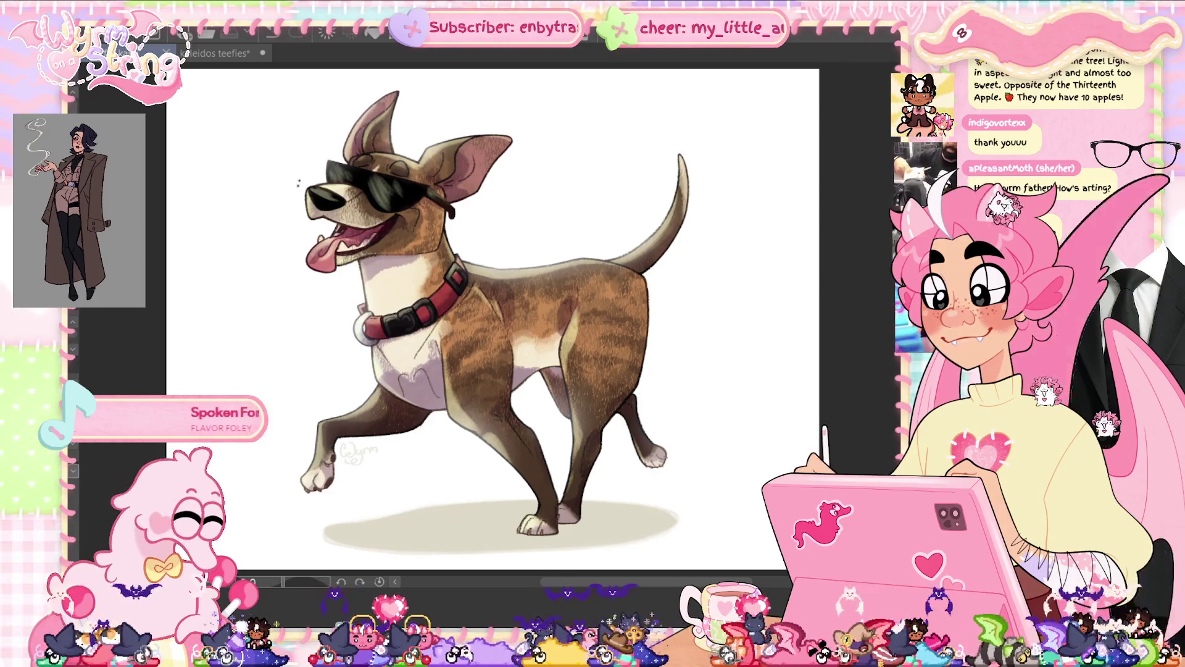
pyautogui.scroll(5, 298, 184)
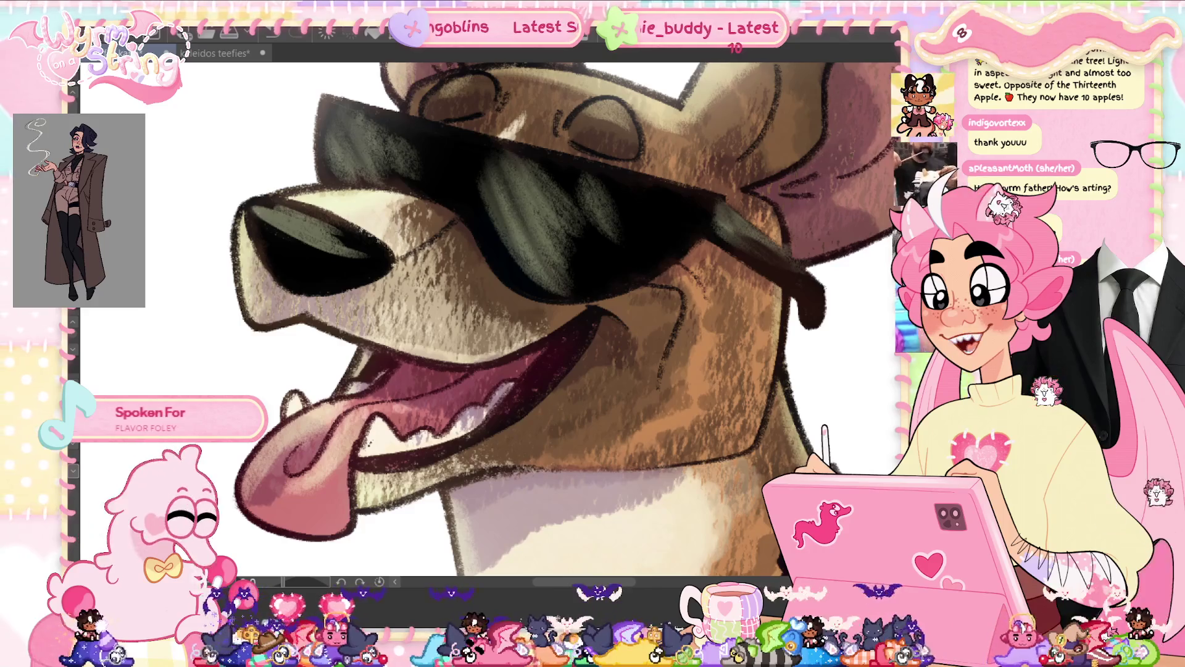
pyautogui.hotkey('ctrl', '0')
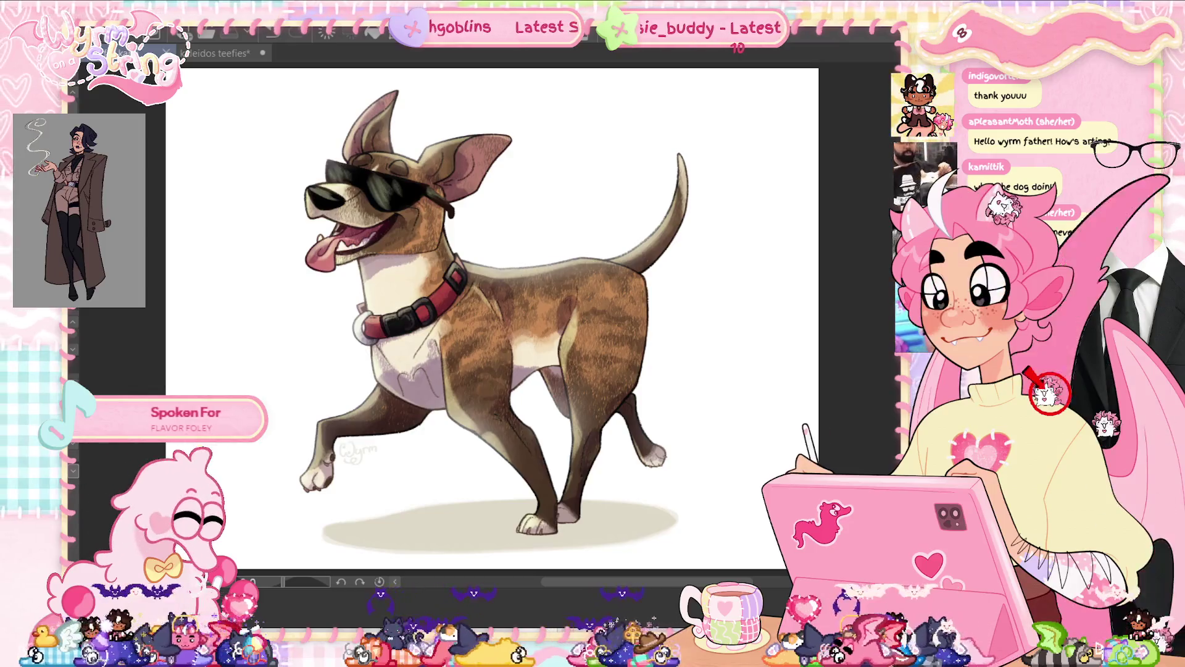
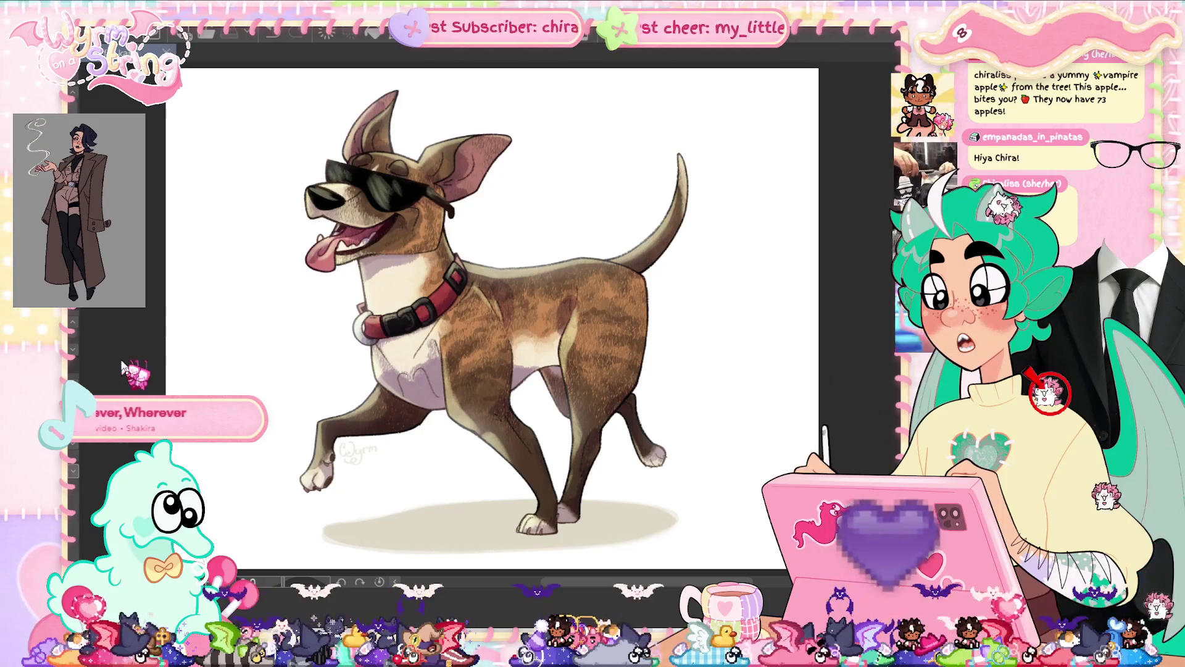
# - Create a new 2000 × 2500 px, 300 dpi portrait canvas named Illustration
pyautogui.hotkey('ctrl', 'n')
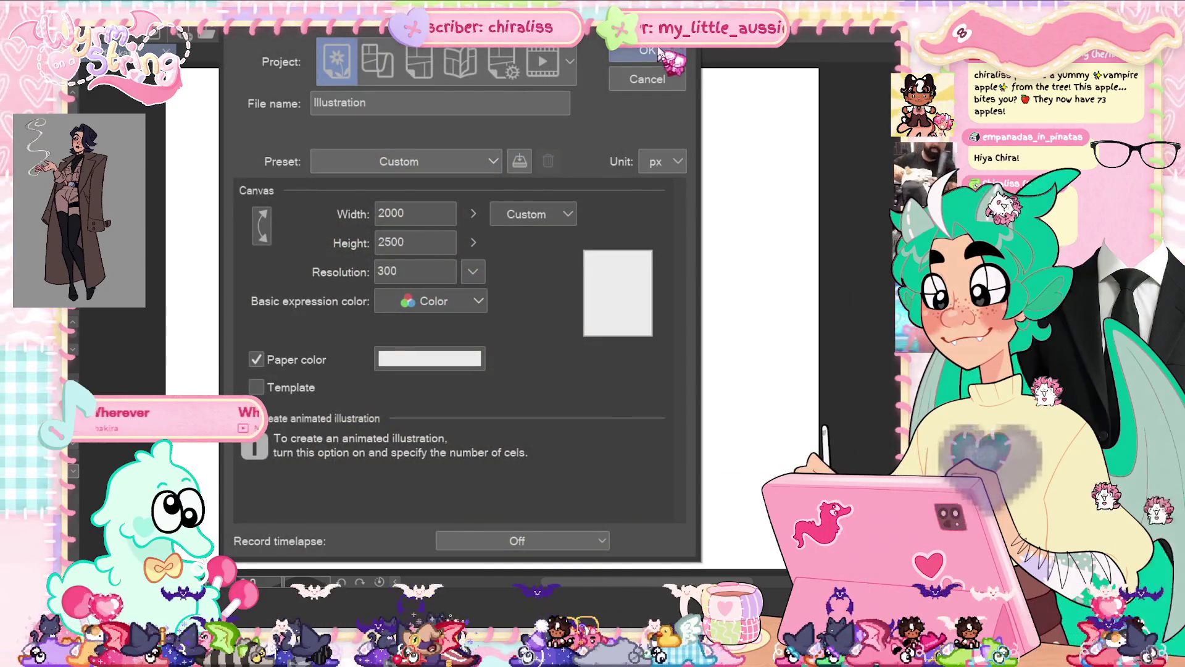
pyautogui.press('Return')
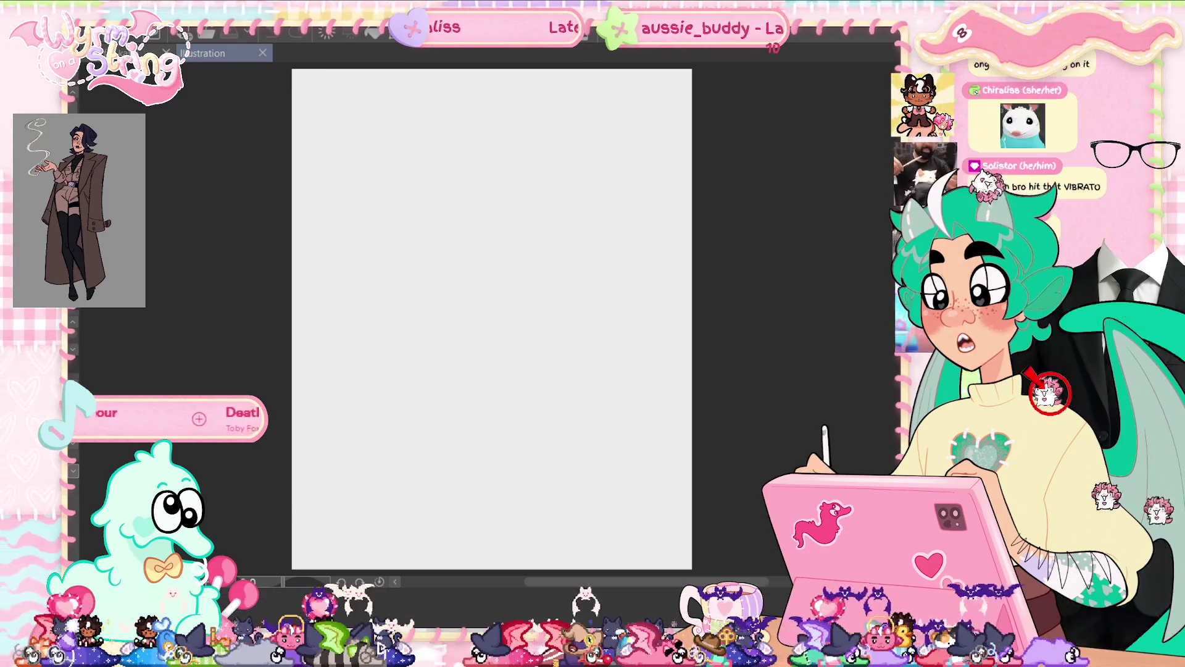
# - Draw three test zigzag strokes on the canvas, undoing each one so the canvas stays blank
pyautogui.moveTo(497, 227)
pyautogui.mouseDown()
pyautogui.moveTo(418, 336)
pyautogui.moveTo(576, 398)
pyautogui.mouseUp()
pyautogui.hotkey('ctrl', 'z')
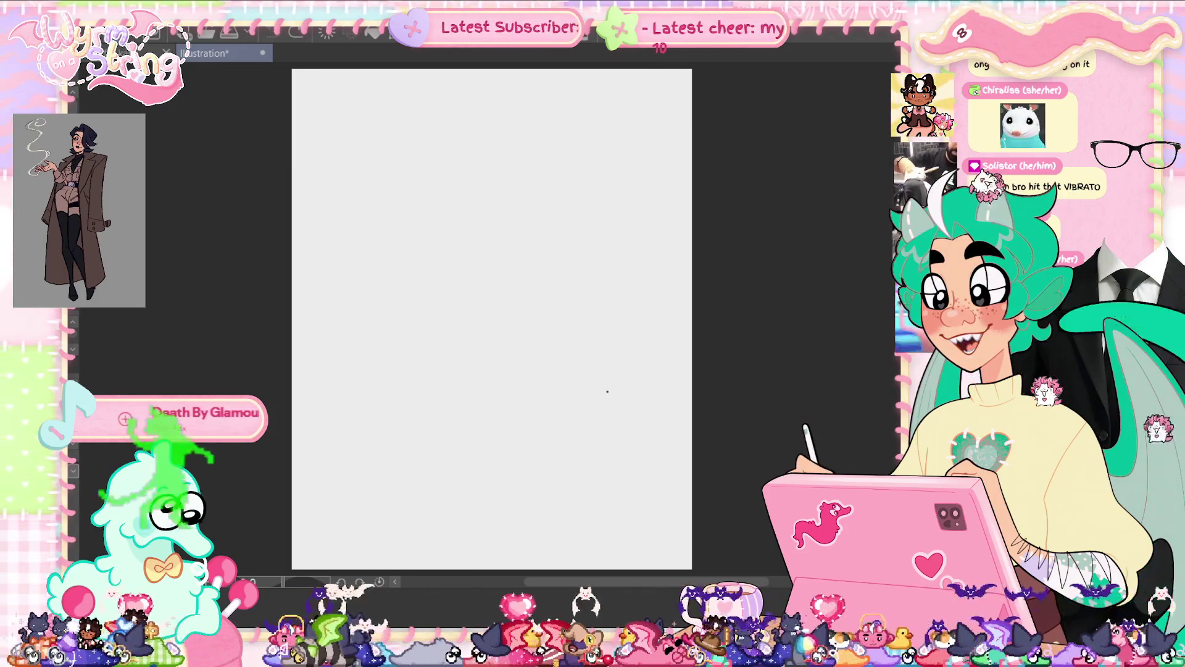
pyautogui.moveTo(465, 206)
pyautogui.mouseDown()
pyautogui.moveTo(397, 256)
pyautogui.moveTo(614, 410)
pyautogui.mouseUp()
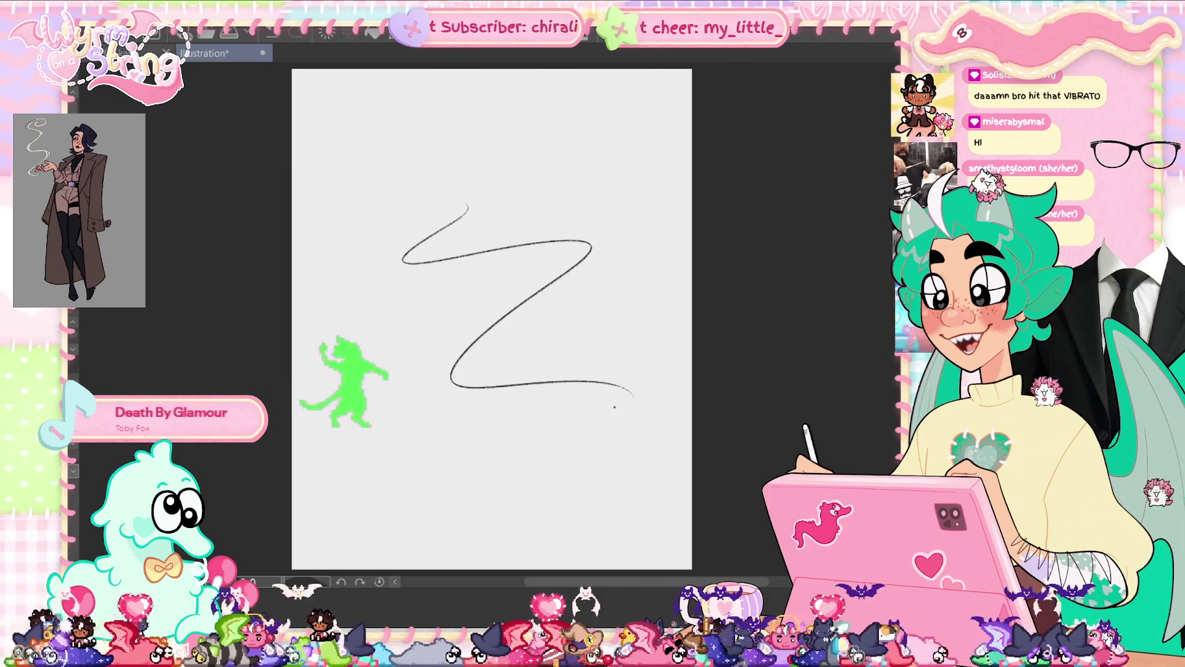
pyautogui.hotkey('ctrl', 'z')
pyautogui.moveTo(522, 233)
pyautogui.mouseDown()
pyautogui.moveTo(549, 457)
pyautogui.moveTo(351, 288)
pyautogui.moveTo(543, 484)
pyautogui.mouseUp()
pyautogui.hotkey('ctrl', 'z')
pyautogui.hotkey('ctrl', 'z')
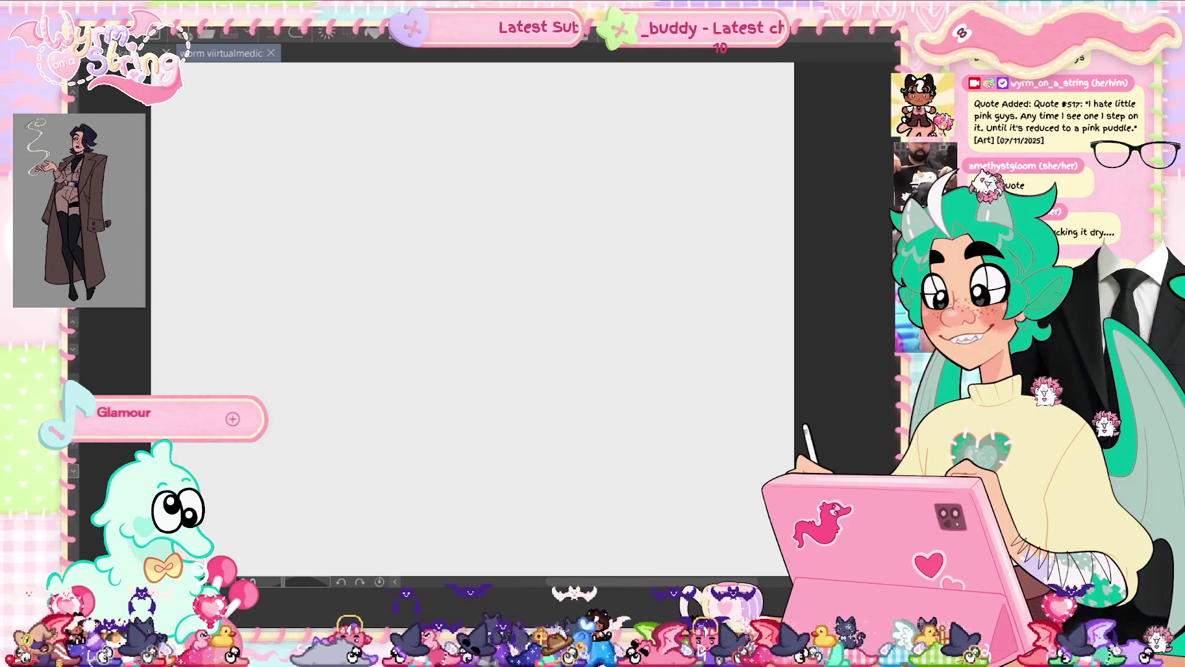
# - After undoing a test scribble and a V stroke, draw a rounded hook curve near the centre
pyautogui.moveTo(475, 315)
pyautogui.mouseDown()
pyautogui.moveTo(388, 386)
pyautogui.moveTo(517, 521)
pyautogui.mouseUp()
pyautogui.hotkey('ctrl', 'z')
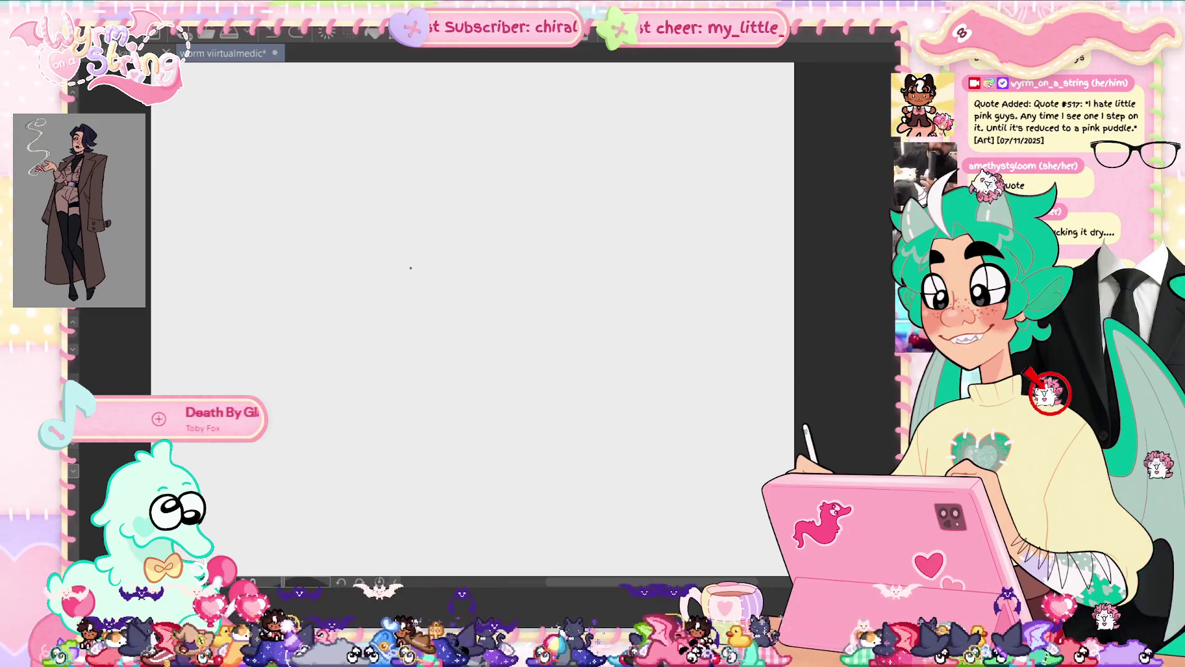
pyautogui.moveTo(434, 211)
pyautogui.mouseDown()
pyautogui.moveTo(484, 343)
pyautogui.moveTo(379, 313)
pyautogui.mouseUp()
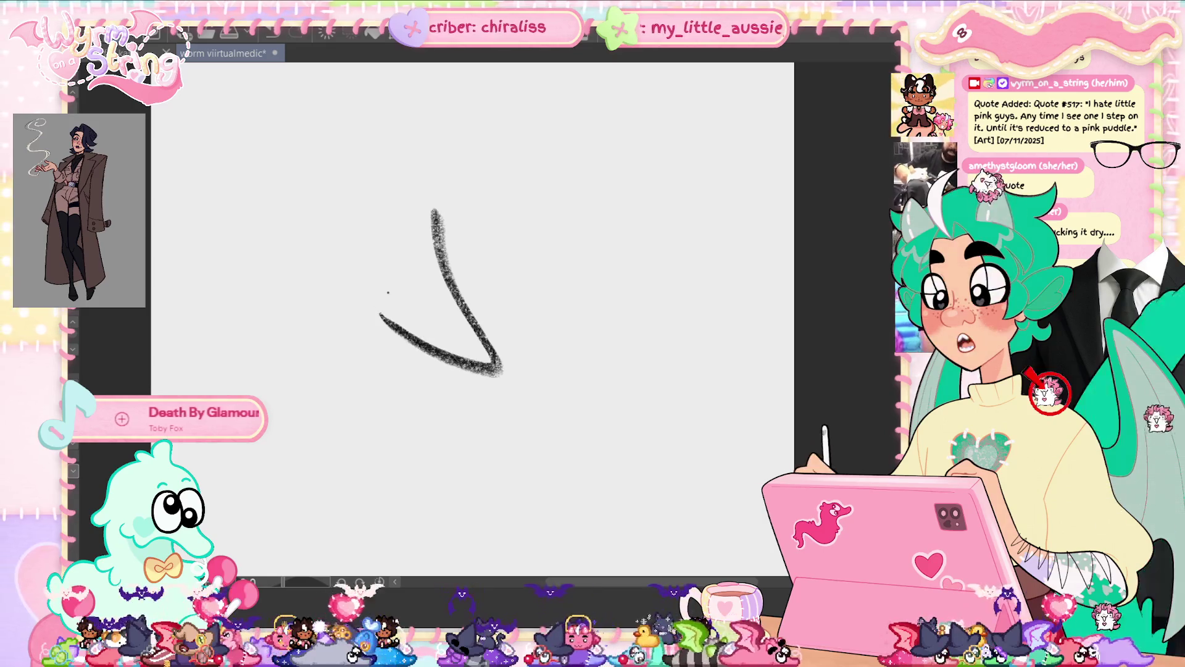
pyautogui.hotkey('ctrl', 'z')
pyautogui.moveTo(426, 256)
pyautogui.mouseDown()
pyautogui.moveTo(472, 377)
pyautogui.moveTo(374, 340)
pyautogui.mouseUp()
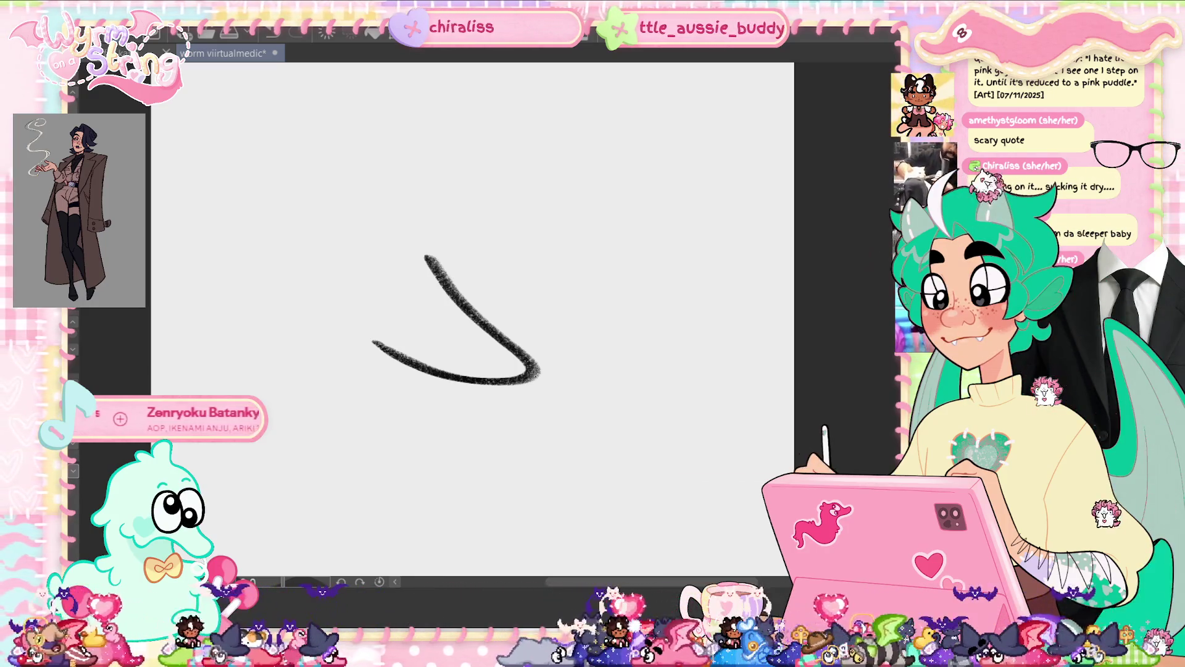
# - Resize the canvas wider and shorter via Edit > Change Canvas Size, then save the file
pyautogui.scroll(-2, 625, 439)
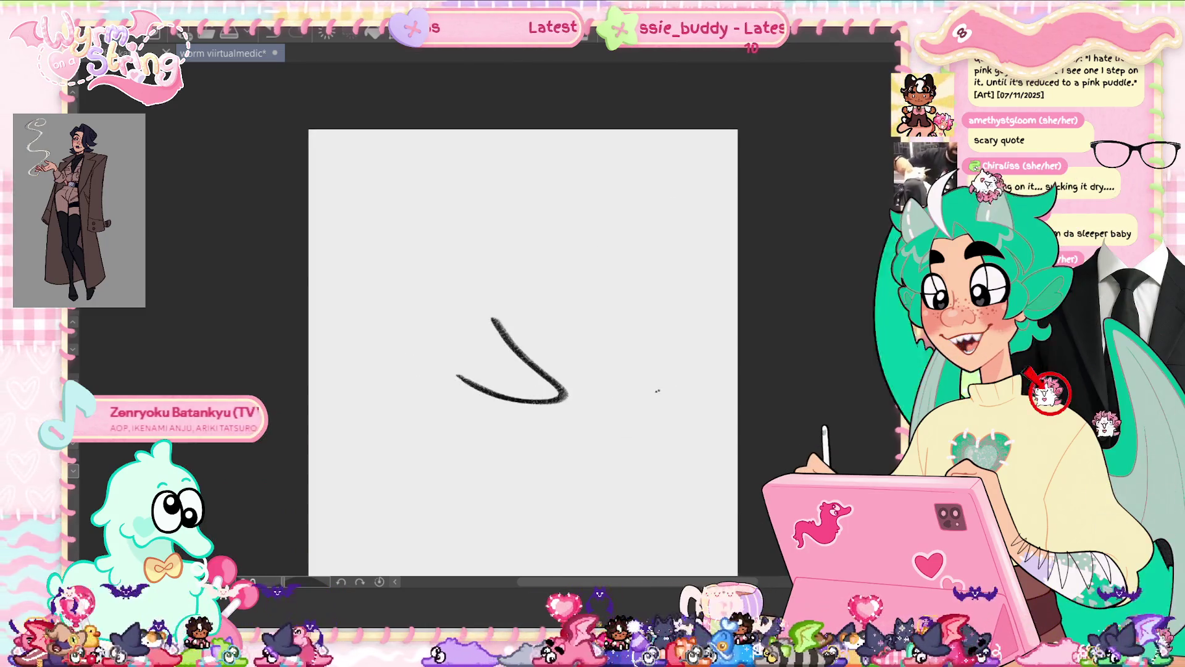
pyautogui.moveTo(598, 418); pyautogui.dragTo(524, 336)
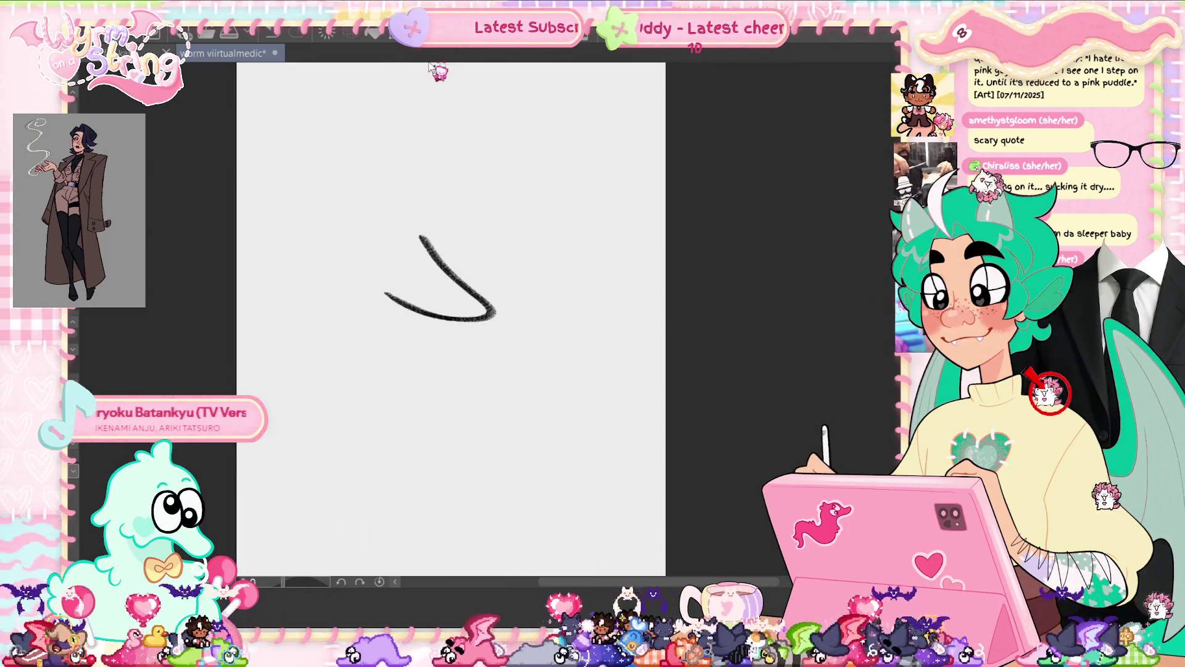
pyautogui.click(111, 19)
pyautogui.click(123, 555)
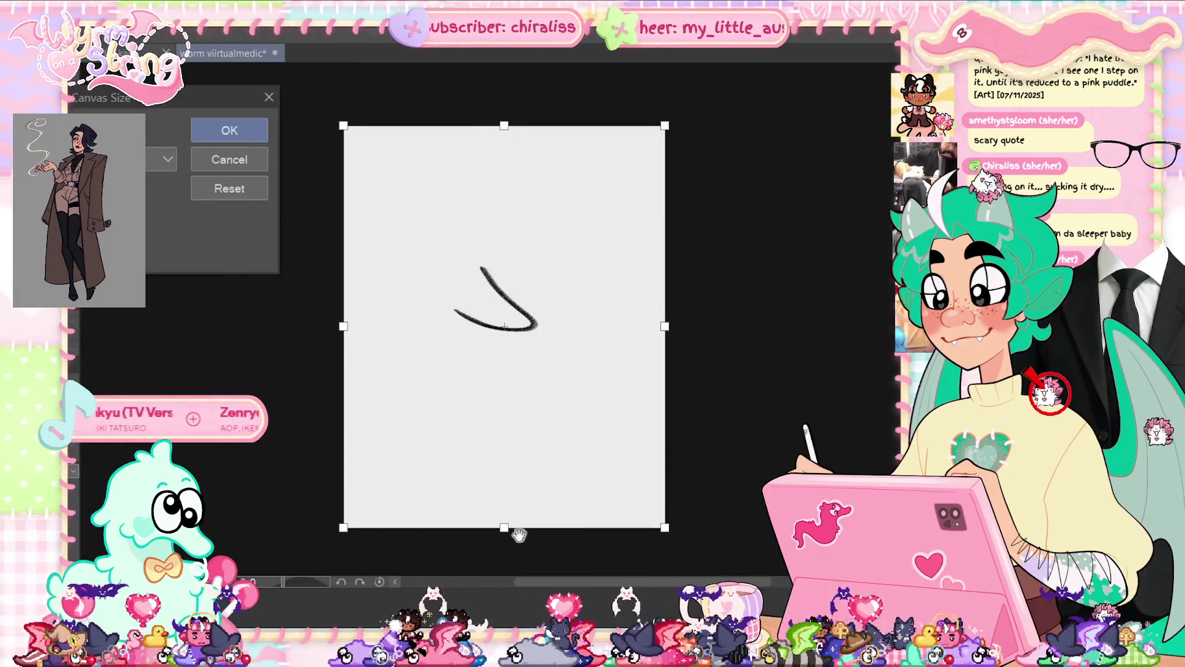
pyautogui.moveTo(517, 529); pyautogui.dragTo(517, 456)
pyautogui.moveTo(668, 286); pyautogui.dragTo(729, 287)
pyautogui.moveTo(728, 457); pyautogui.dragTo(730, 472)
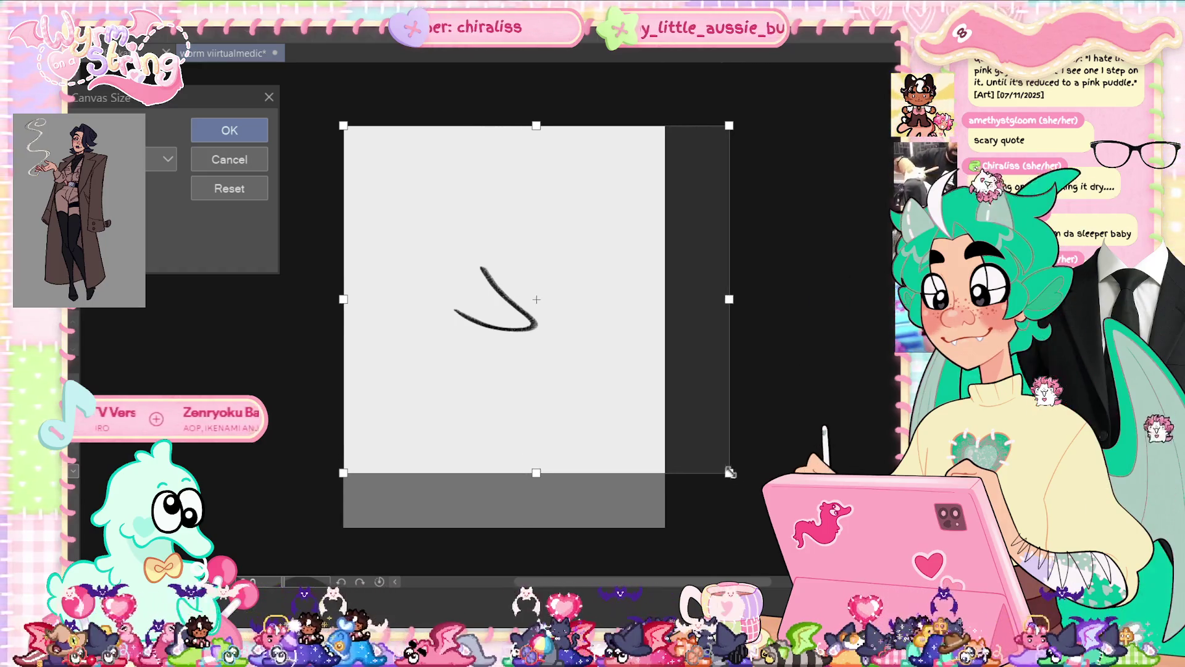
pyautogui.click(232, 131)
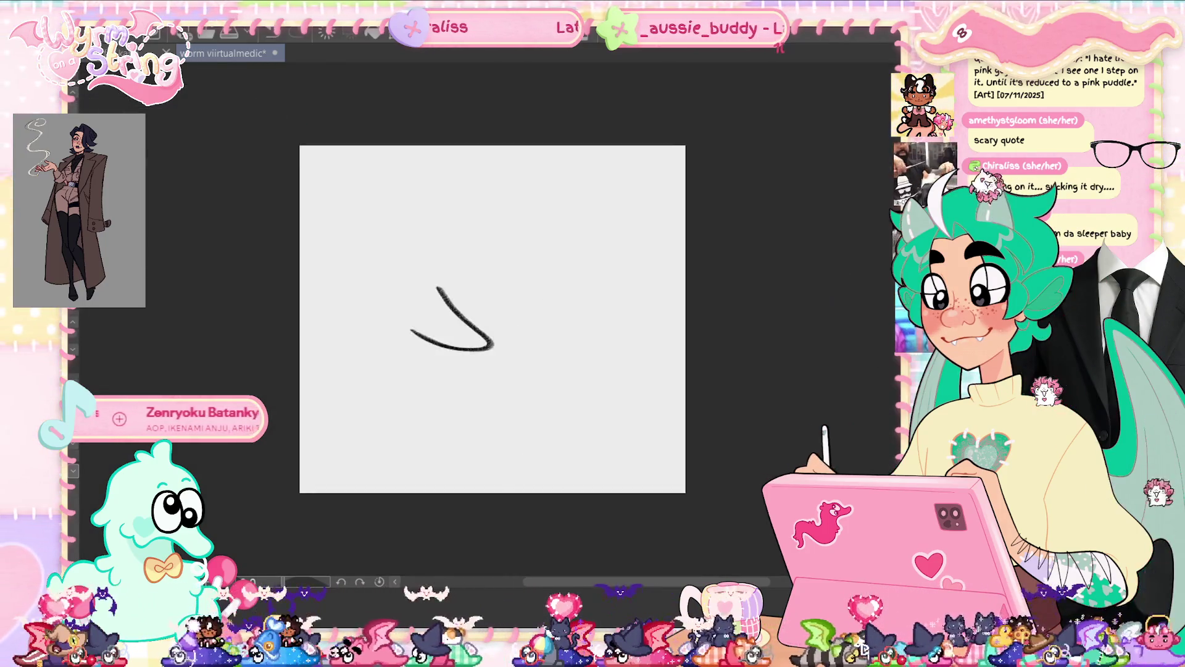
pyautogui.hotkey('ctrl', 's')
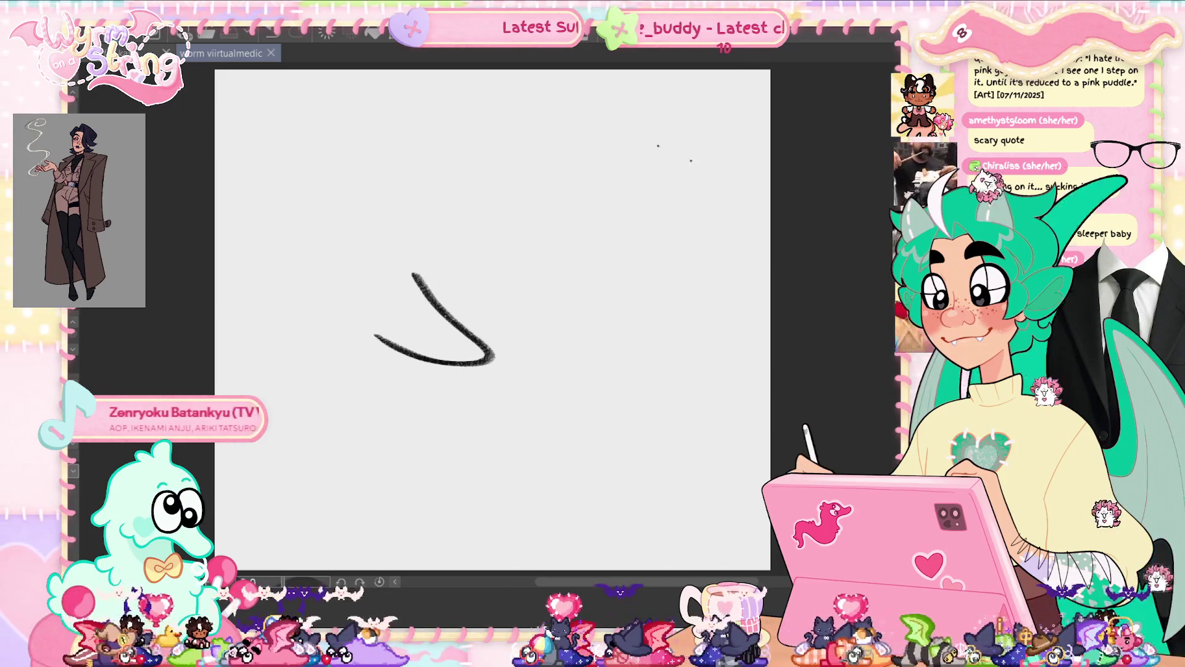
# - Sketch the snout's curved underside and the left and top arcs of the head, redrawing failed strokes
pyautogui.hotkey('ctrl', 'z')
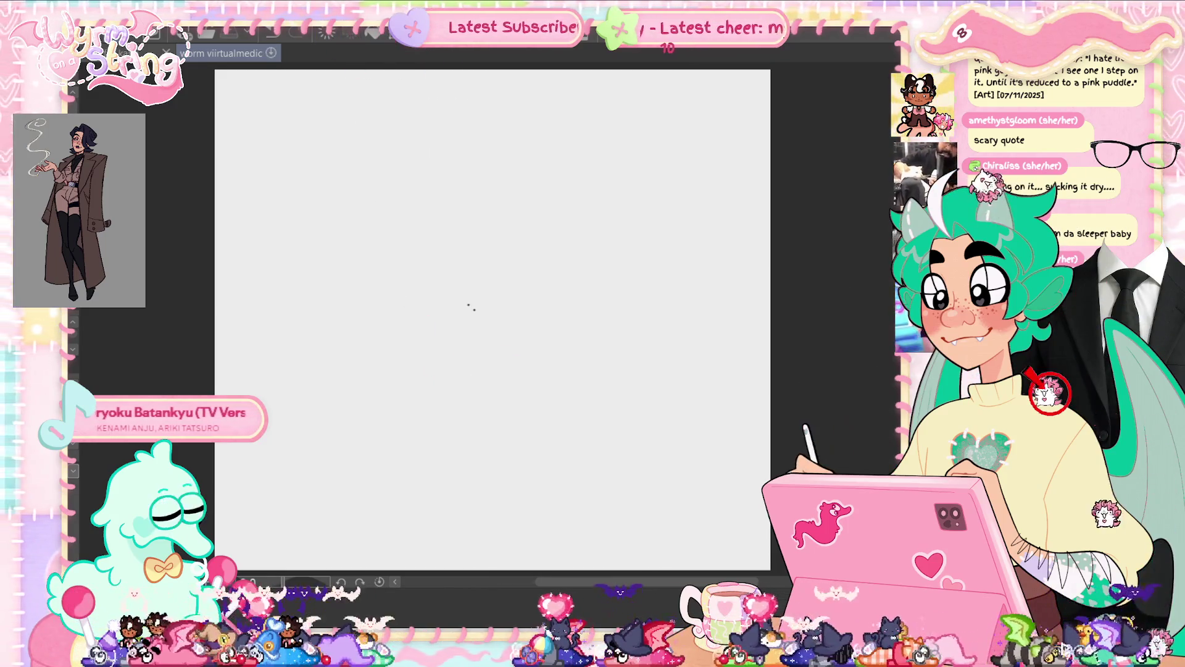
pyautogui.moveTo(432, 271); pyautogui.dragTo(503, 362)
pyautogui.hotkey('ctrl', 'z')
pyautogui.moveTo(456, 270)
pyautogui.mouseDown()
pyautogui.moveTo(435, 386)
pyautogui.moveTo(364, 293)
pyautogui.mouseUp()
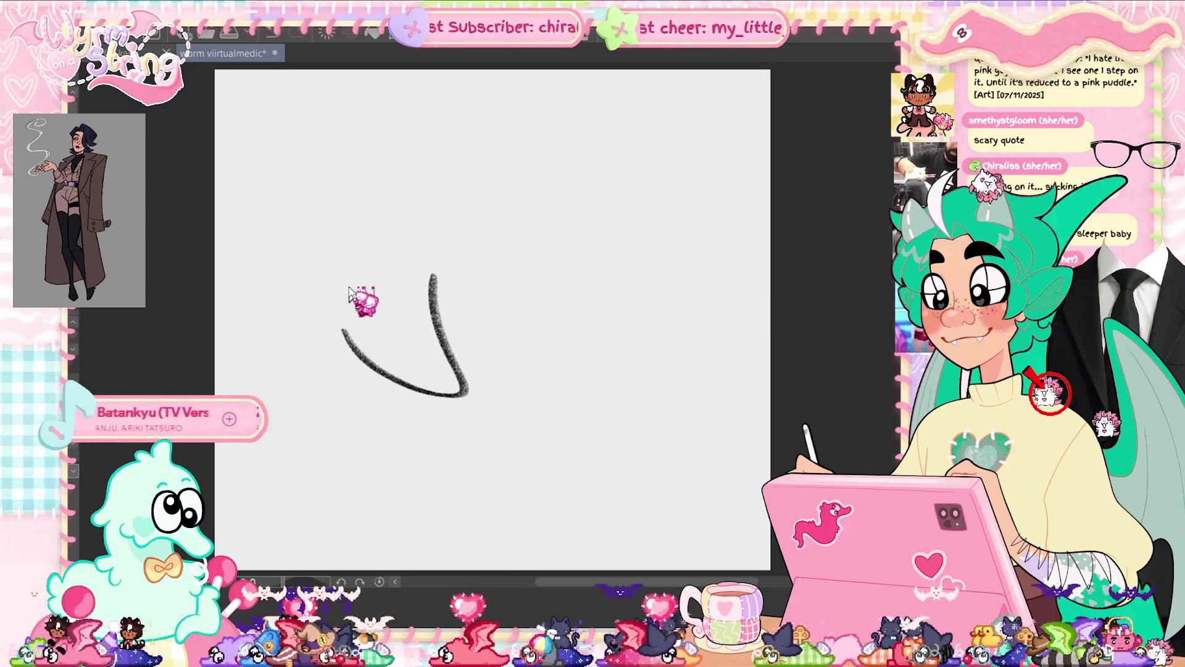
pyautogui.hotkey('ctrl', 'z')
pyautogui.moveTo(404, 335); pyautogui.dragTo(423, 434)
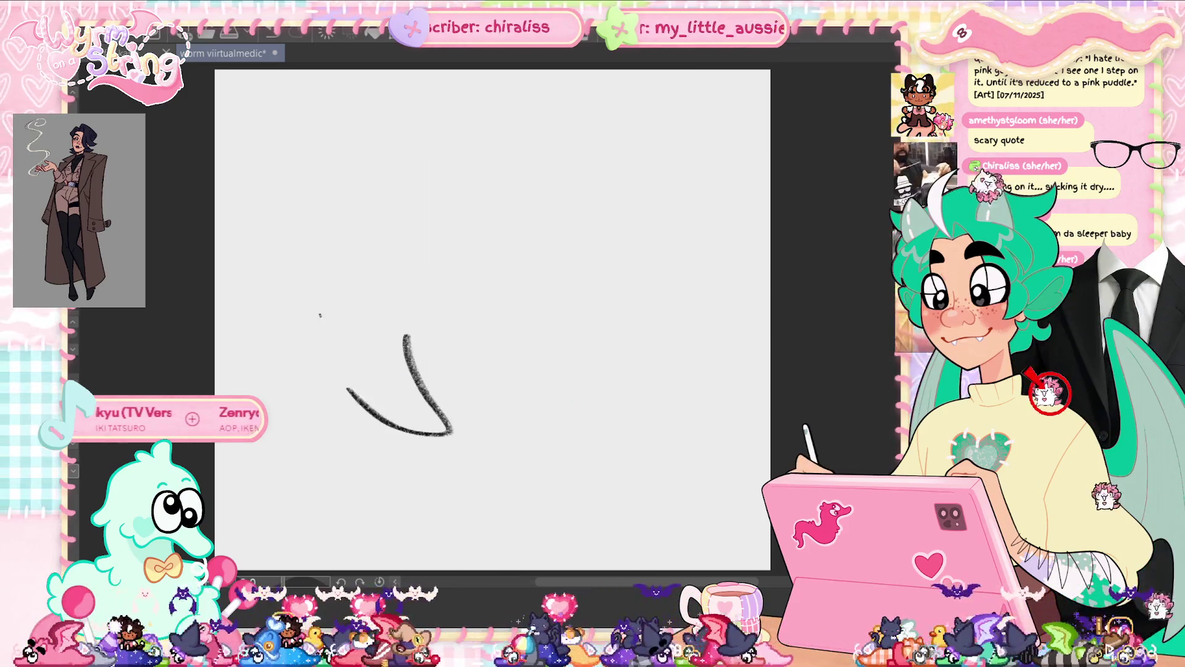
pyautogui.hotkey('ctrl', 'z')
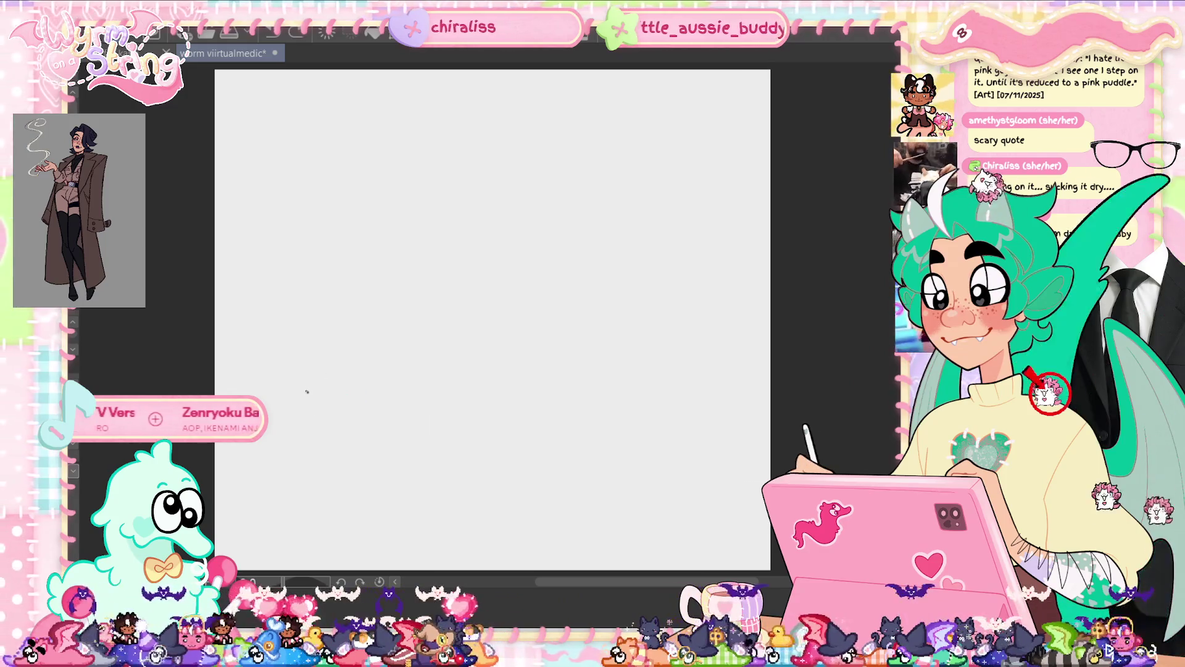
pyautogui.moveTo(304, 444); pyautogui.dragTo(391, 430)
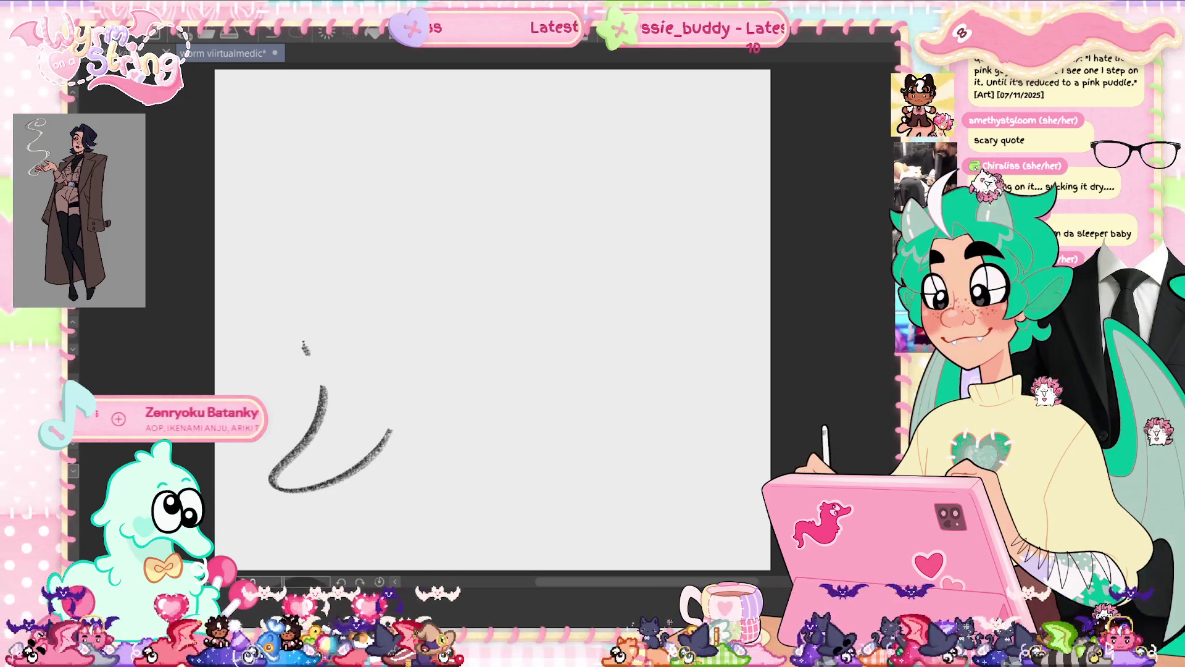
pyautogui.moveTo(307, 354); pyautogui.dragTo(328, 228)
pyautogui.moveTo(379, 193)
pyautogui.mouseDown()
pyautogui.moveTo(491, 199)
pyautogui.moveTo(520, 249)
pyautogui.mouseUp()
# - Extend the head into the back line, then add the S-curled tail and wavy lower body line
pyautogui.moveTo(543, 292); pyautogui.dragTo(637, 192)
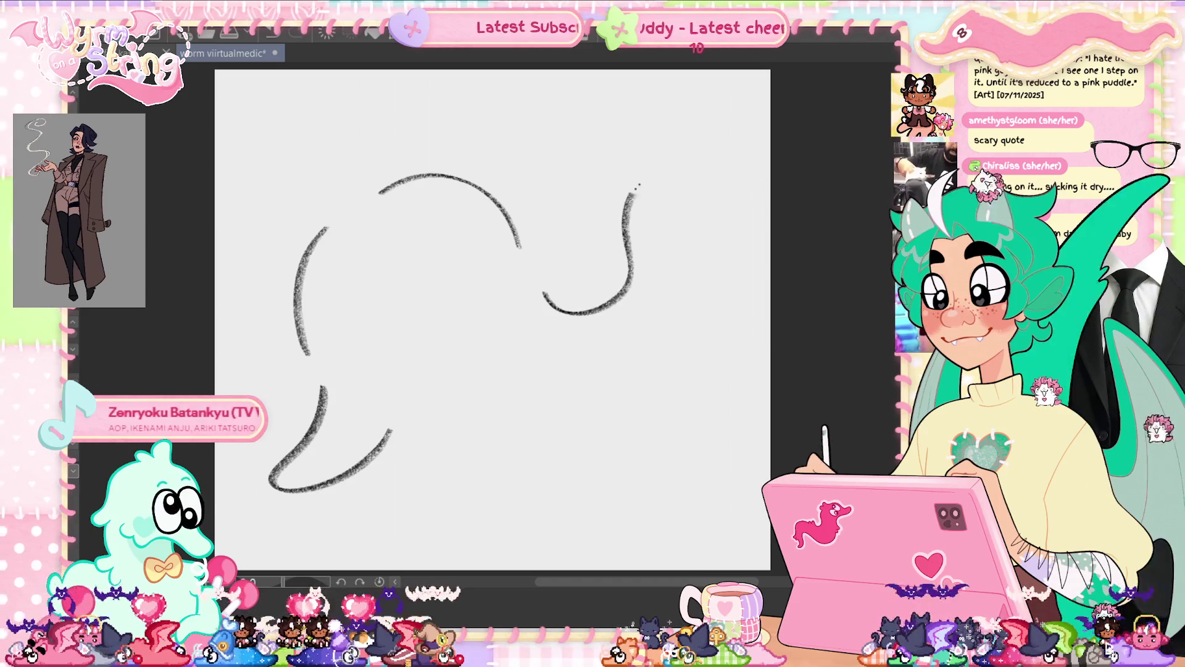
pyautogui.hotkey('ctrl', 'z')
pyautogui.hotkey('ctrl', 'z')
pyautogui.moveTo(459, 210); pyautogui.dragTo(544, 259)
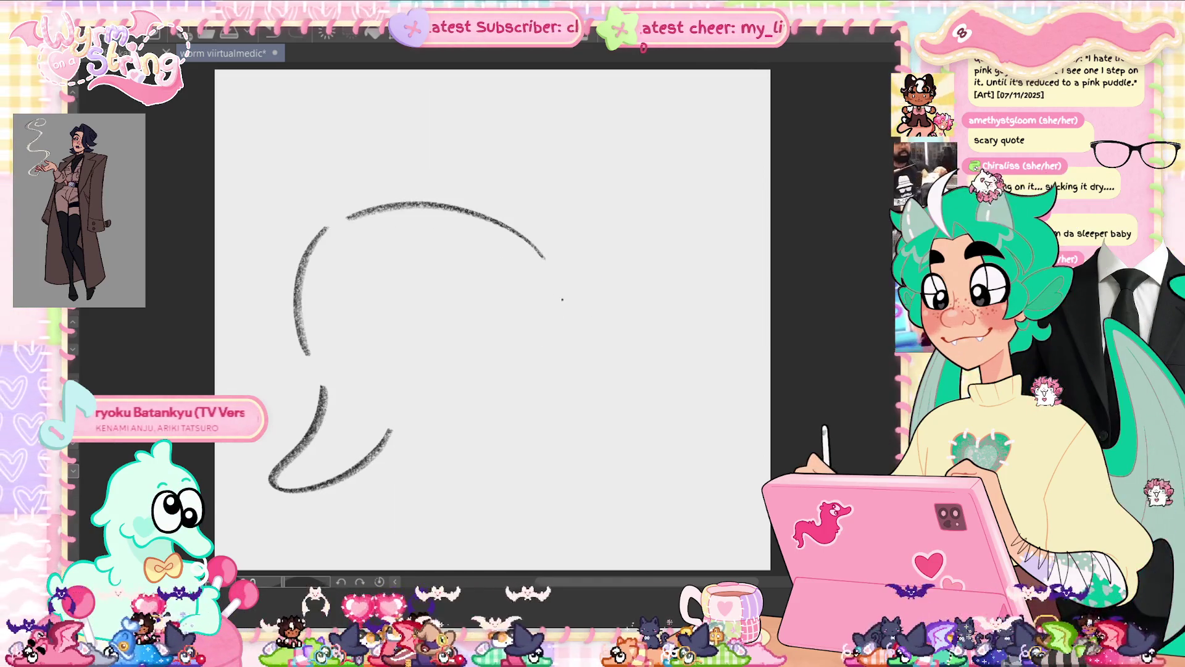
pyautogui.moveTo(565, 304); pyautogui.dragTo(713, 177)
pyautogui.hotkey('ctrl', 'z')
pyautogui.moveTo(556, 261)
pyautogui.mouseDown()
pyautogui.moveTo(627, 207)
pyautogui.moveTo(635, 116)
pyautogui.mouseUp()
pyautogui.moveTo(592, 159)
pyautogui.mouseDown()
pyautogui.moveTo(667, 198)
pyautogui.moveTo(702, 256)
pyautogui.mouseUp()
pyautogui.moveTo(701, 272)
pyautogui.mouseDown()
pyautogui.moveTo(588, 361)
pyautogui.moveTo(401, 316)
pyautogui.mouseUp()
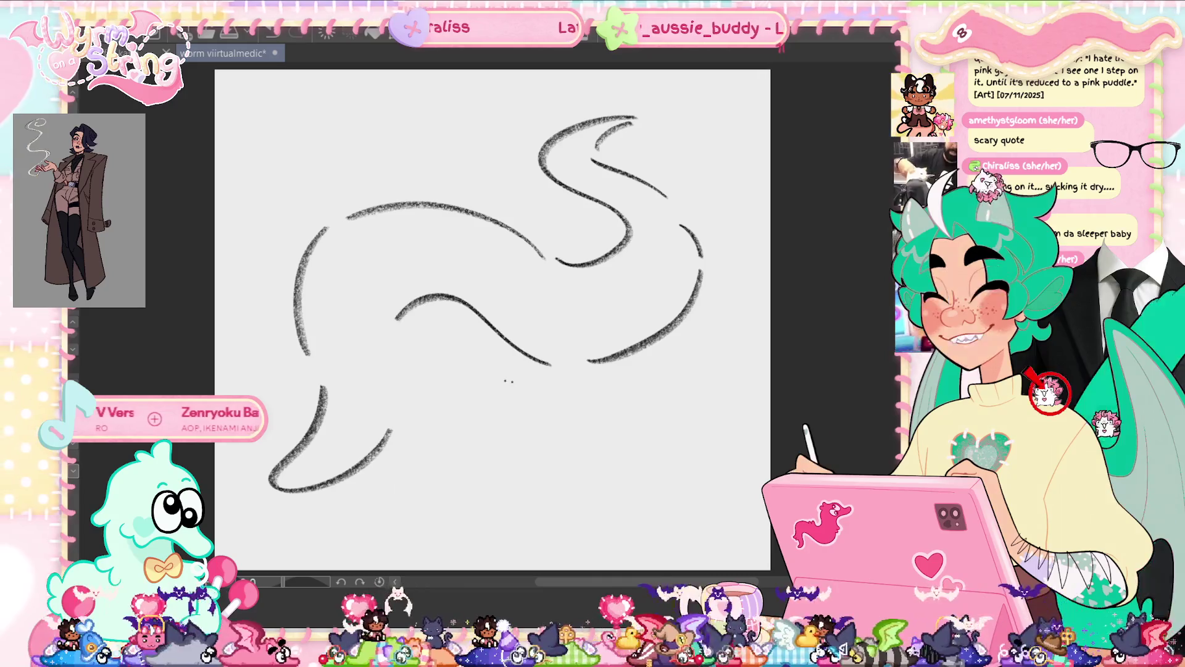
pyautogui.hotkey('ctrl', 'z')
pyautogui.moveTo(562, 365)
pyautogui.mouseDown()
pyautogui.moveTo(424, 307)
pyautogui.moveTo(418, 367)
pyautogui.mouseUp()
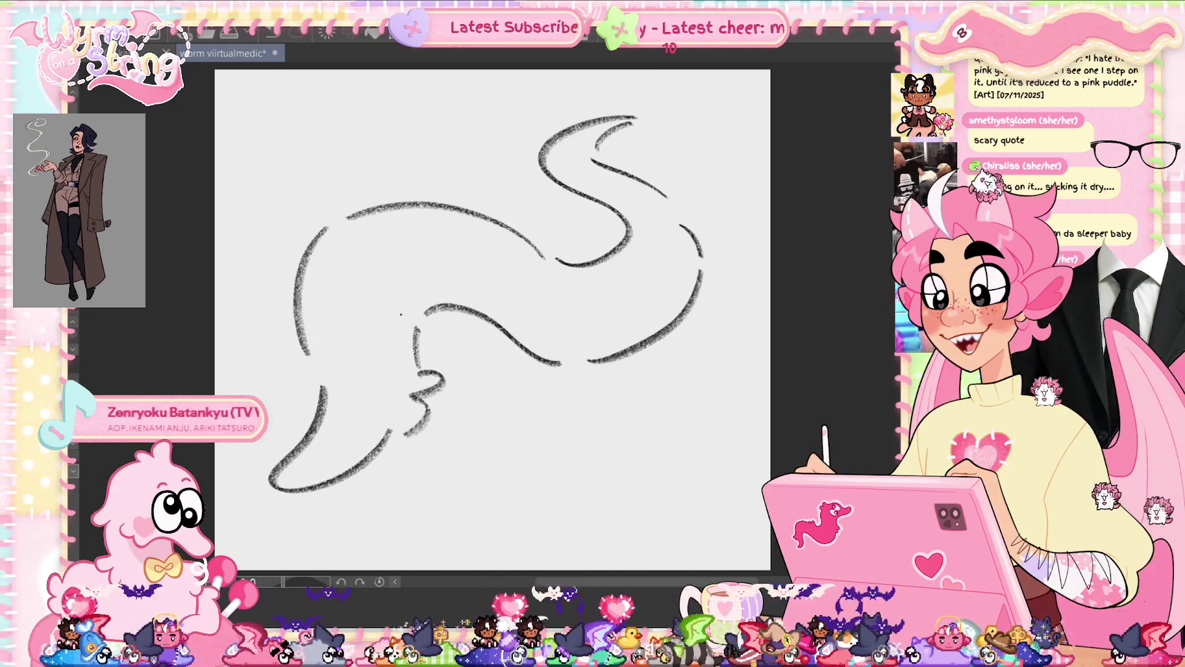
# - Draw two eye loops near the end of the snout and fill in dark pupils
pyautogui.moveTo(324, 366); pyautogui.dragTo(309, 425)
pyautogui.moveTo(370, 373); pyautogui.dragTo(349, 438)
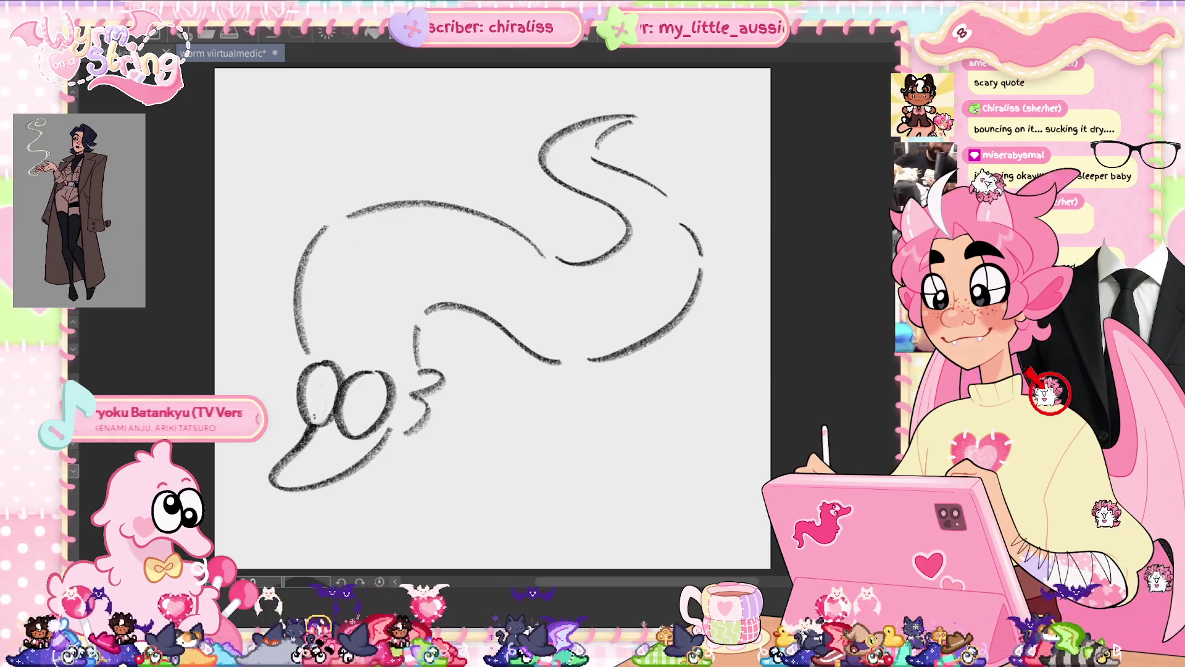
pyautogui.moveTo(327, 374); pyautogui.dragTo(327, 390)
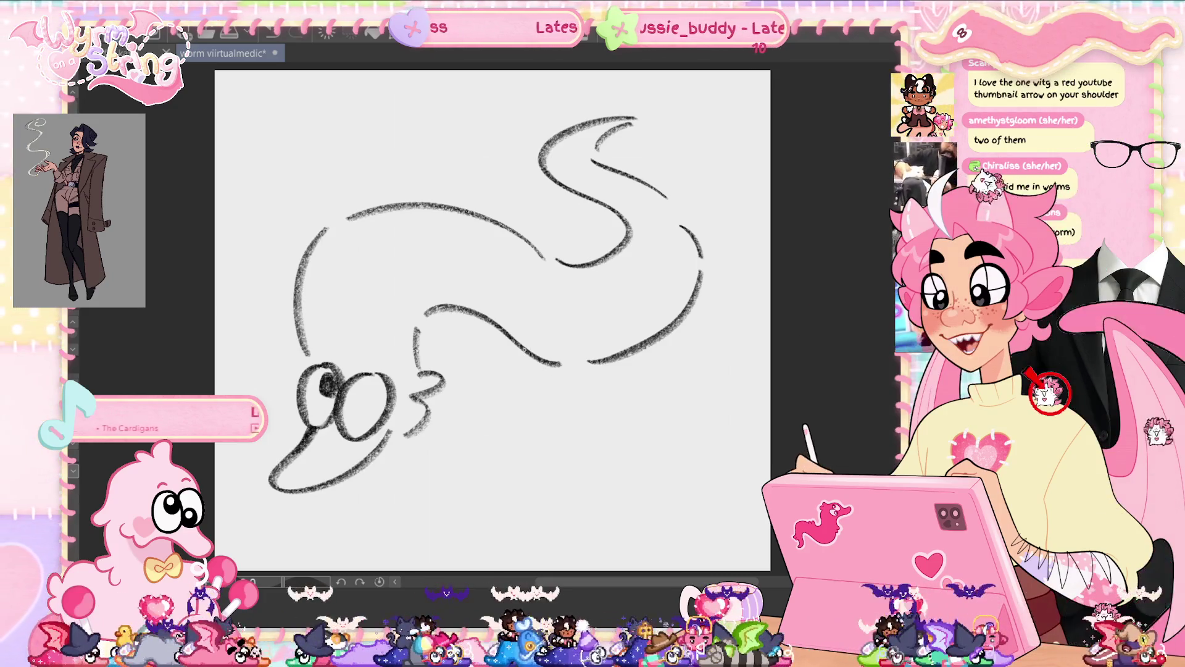
pyautogui.moveTo(341, 420)
pyautogui.mouseDown()
pyautogui.moveTo(355, 429)
pyautogui.moveTo(338, 457)
pyautogui.moveTo(364, 445)
pyautogui.mouseUp()
# - Remove stray marks under the lower eye, add a dark nostril on the snout, and save
pyautogui.hotkey('ctrl', 'z')
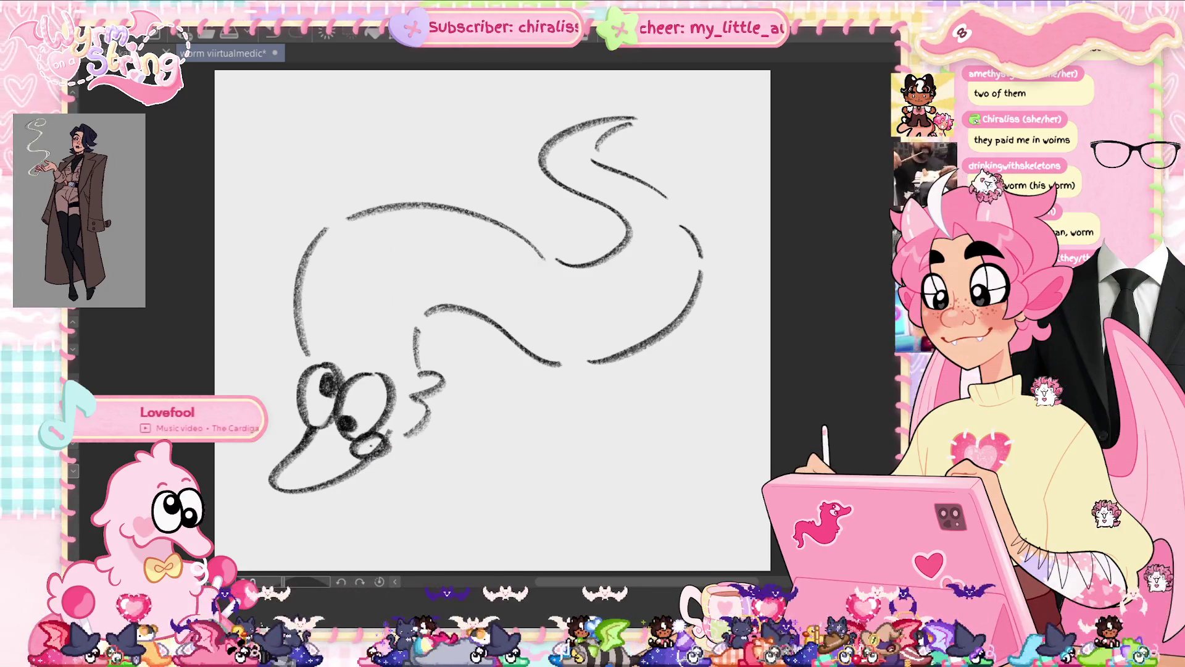
pyautogui.hotkey('ctrl', 'z')
pyautogui.hotkey('ctrl', 'z')
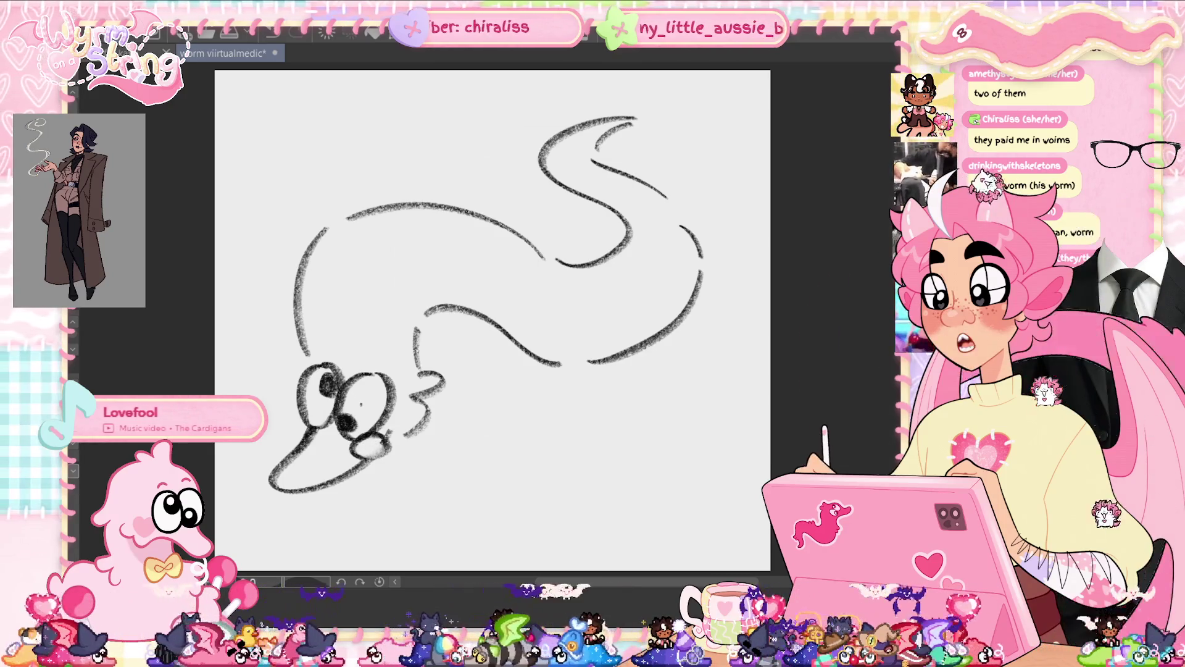
pyautogui.moveTo(307, 426); pyautogui.dragTo(299, 429)
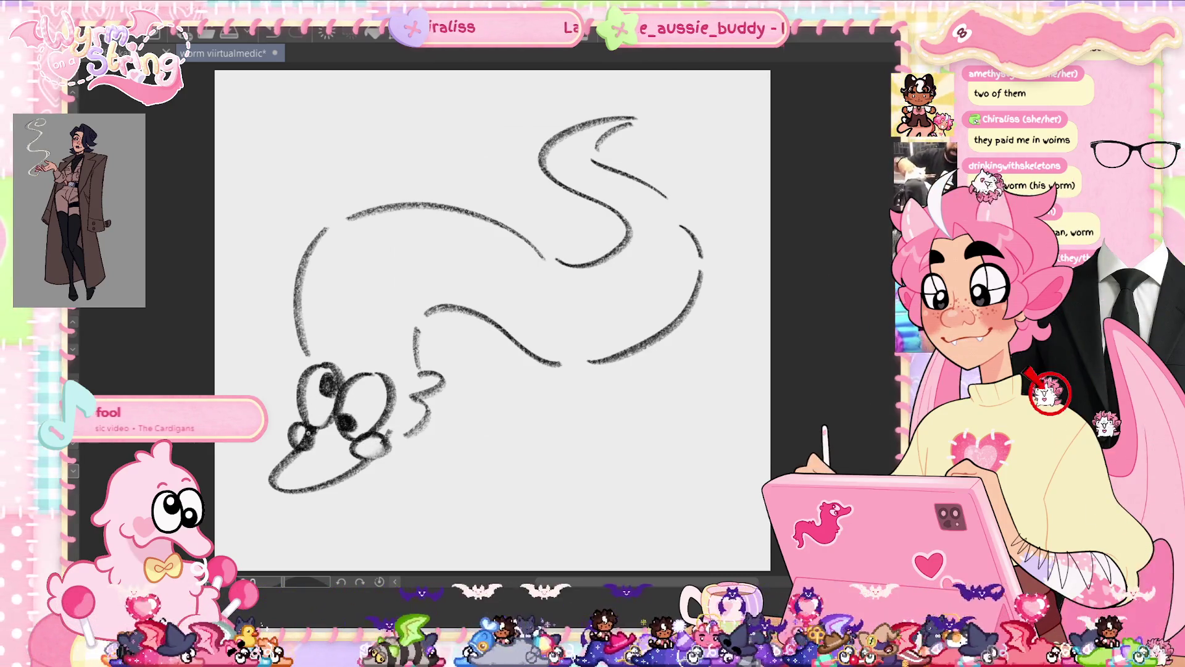
pyautogui.hotkey('ctrl', 'z')
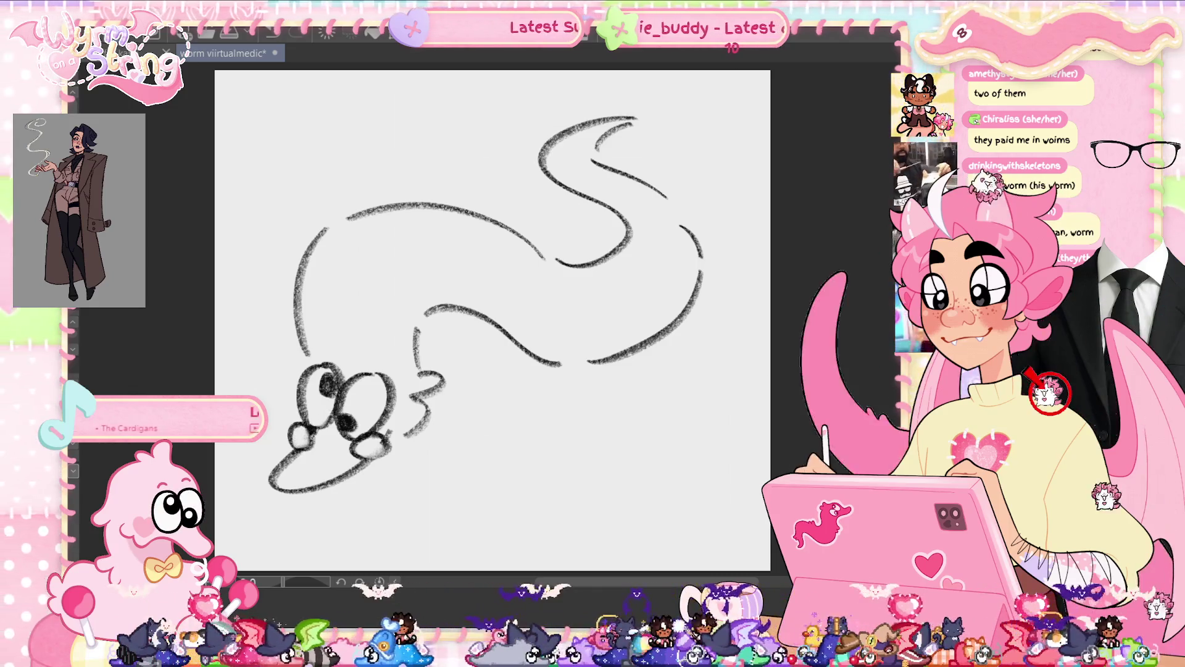
pyautogui.hotkey('ctrl', 'z')
pyautogui.moveTo(364, 442); pyautogui.dragTo(379, 439)
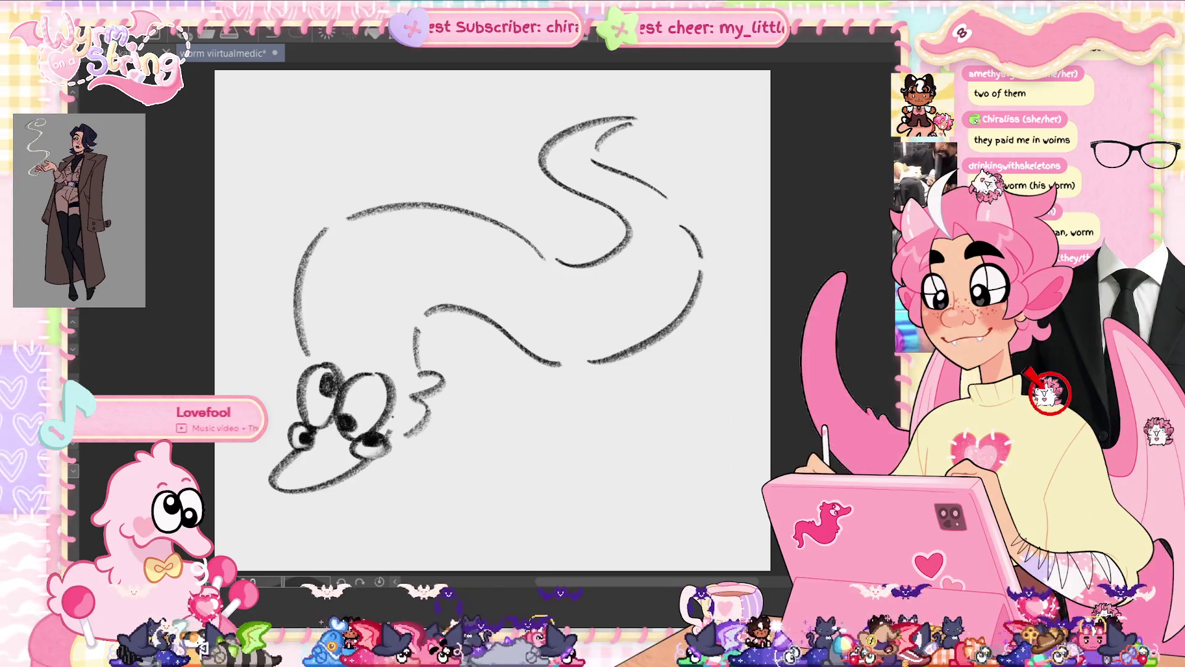
pyautogui.hotkey('ctrl', 's')
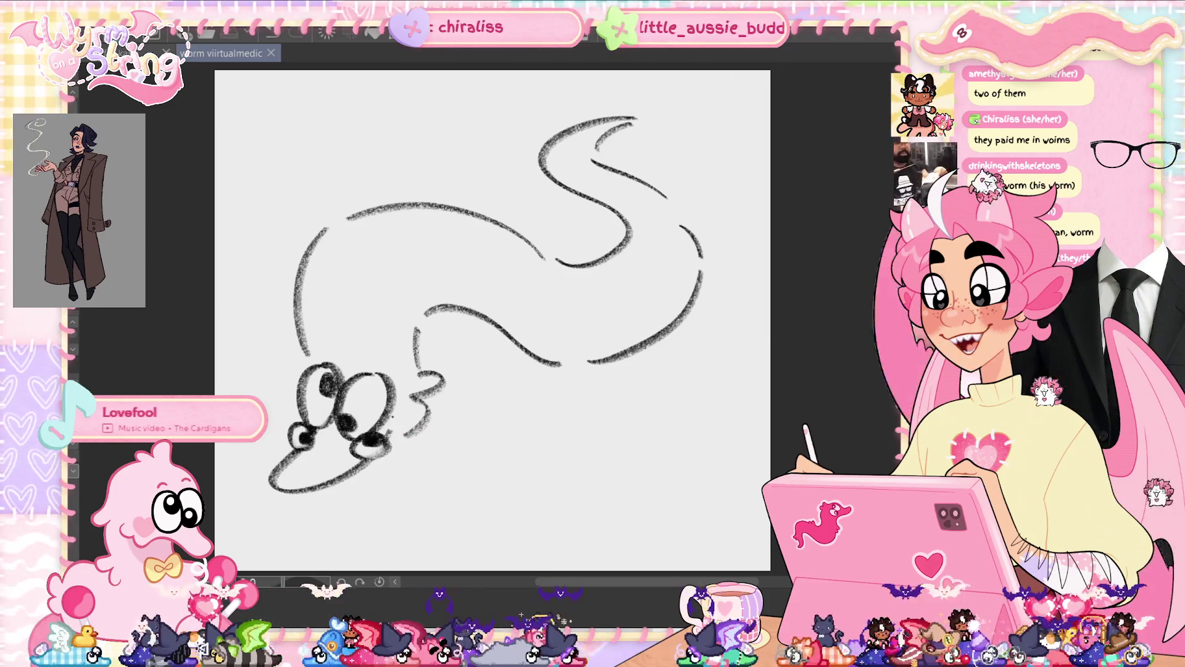
pyautogui.moveTo(301, 378)
pyautogui.mouseDown()
pyautogui.moveTo(299, 311)
pyautogui.moveTo(302, 373)
pyautogui.mouseUp()
pyautogui.hotkey('ctrl', 'z')
# - Draw a pointed ear above the eyes and add looped tips to the left and right ears
pyautogui.moveTo(383, 330)
pyautogui.mouseDown()
pyautogui.moveTo(456, 313)
pyautogui.moveTo(415, 378)
pyautogui.mouseUp()
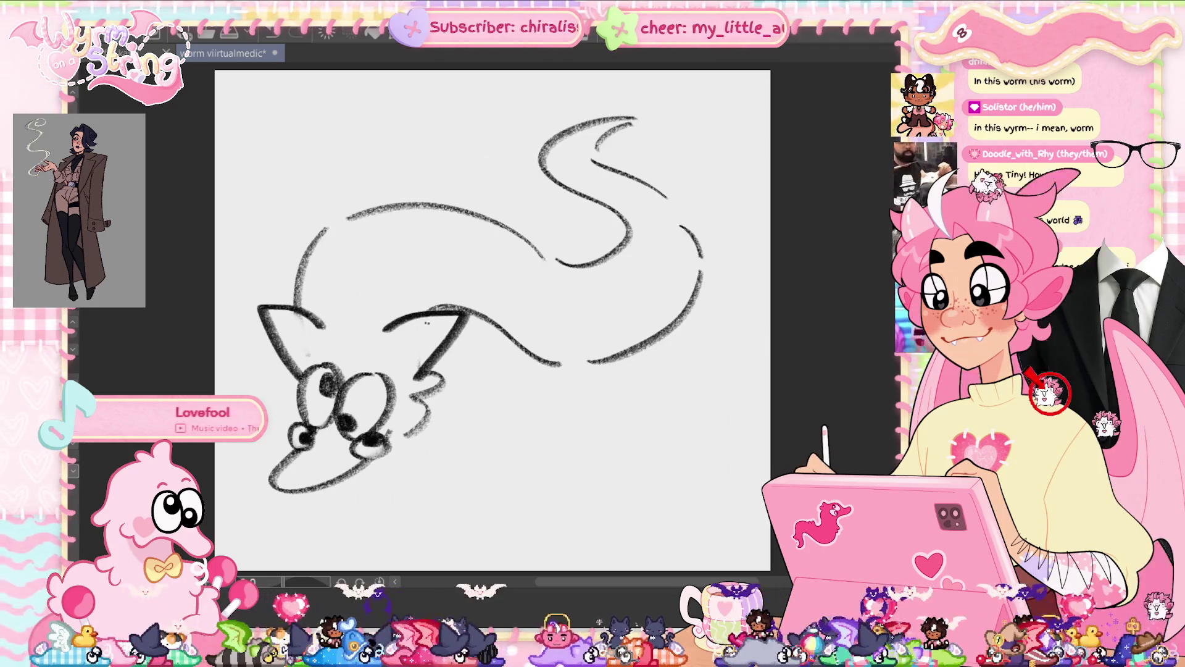
pyautogui.moveTo(249, 293); pyautogui.dragTo(265, 318)
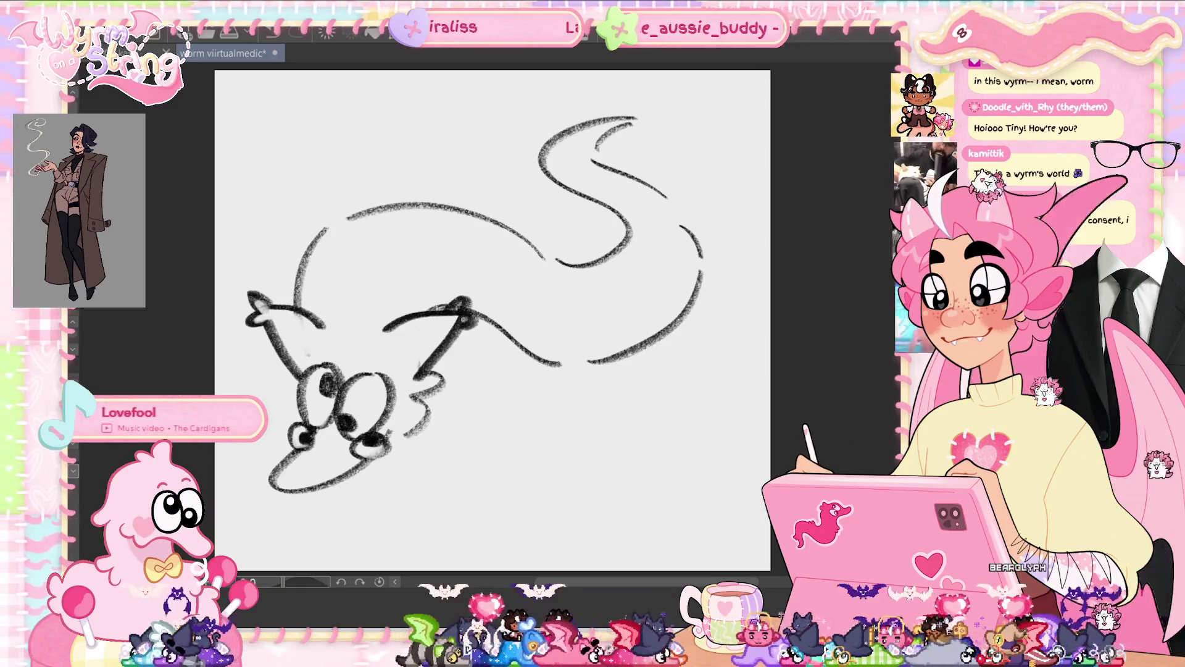
pyautogui.moveTo(449, 309)
pyautogui.mouseDown()
pyautogui.moveTo(469, 296)
pyautogui.moveTo(477, 326)
pyautogui.mouseUp()
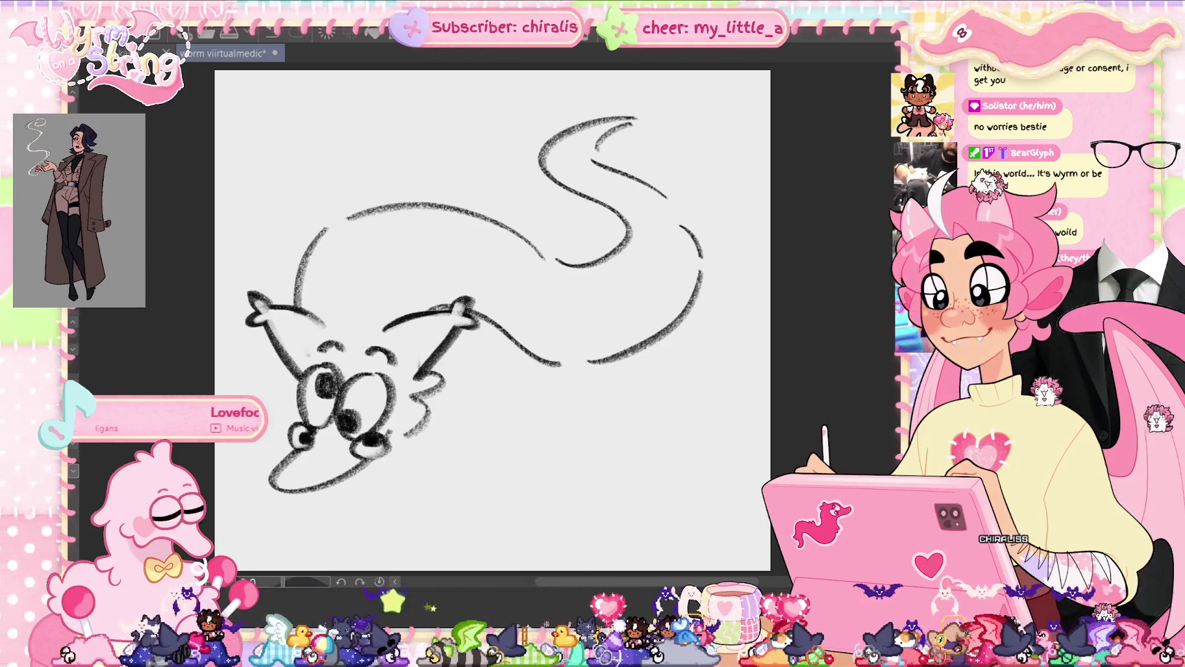
# - Draw a new rounded head outline and erase the old strokes at its upper left
pyautogui.moveTo(342, 259)
pyautogui.mouseDown()
pyautogui.moveTo(297, 377)
pyautogui.moveTo(355, 262)
pyautogui.mouseUp()
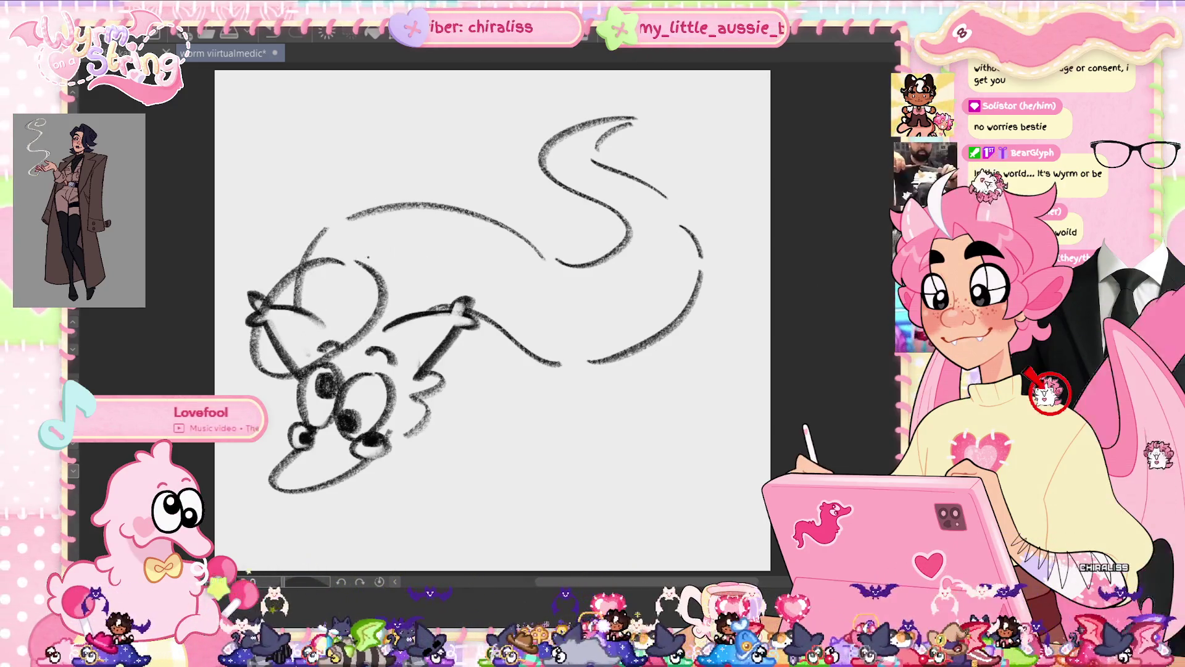
pyautogui.moveTo(250, 296)
pyautogui.mouseDown()
pyautogui.moveTo(260, 321)
pyautogui.moveTo(302, 296)
pyautogui.mouseUp()
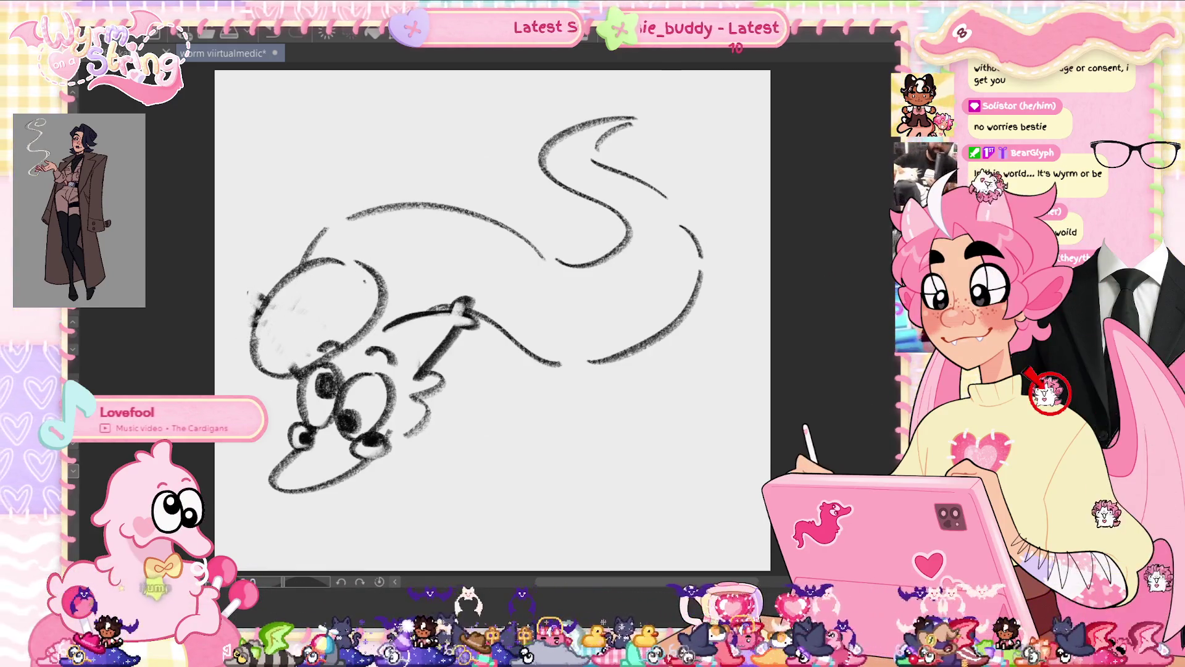
pyautogui.moveTo(305, 278)
pyautogui.mouseDown()
pyautogui.moveTo(247, 335)
pyautogui.moveTo(234, 312)
pyautogui.mouseUp()
pyautogui.hotkey('ctrl', 'z')
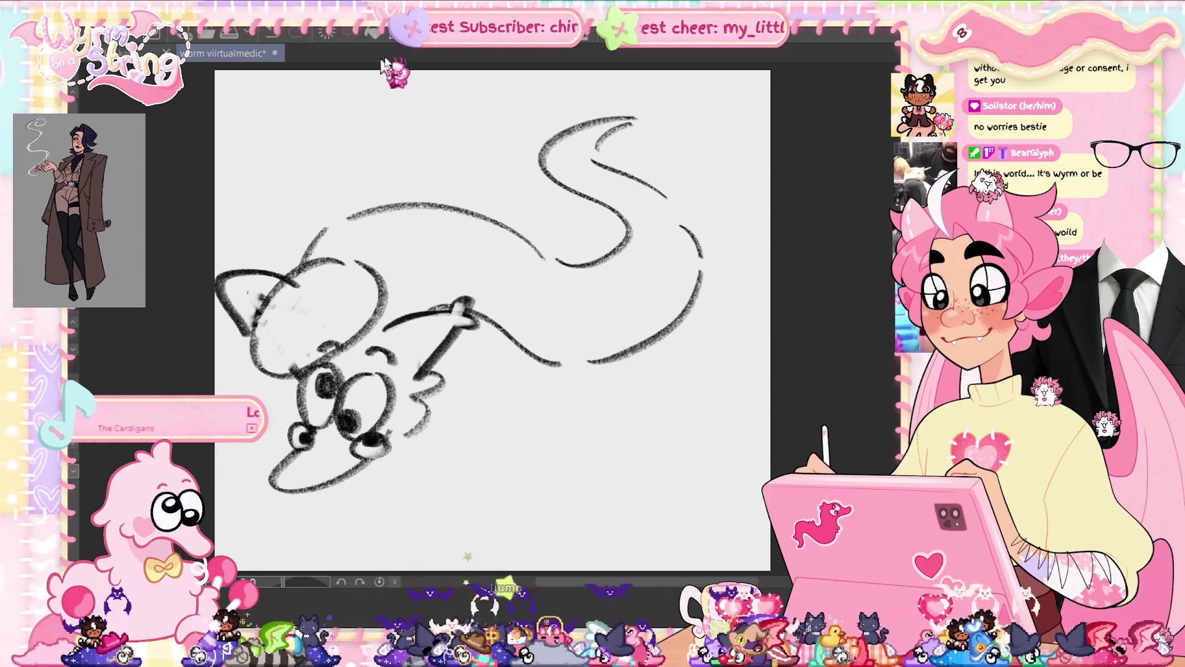
# - Shift the whole sketch slightly right and down, then draw an oval swirl inside the crest
pyautogui.hotkey('ctrl', 't')
pyautogui.moveTo(615, 395); pyautogui.dragTo(658, 408)
pyautogui.press('Return')
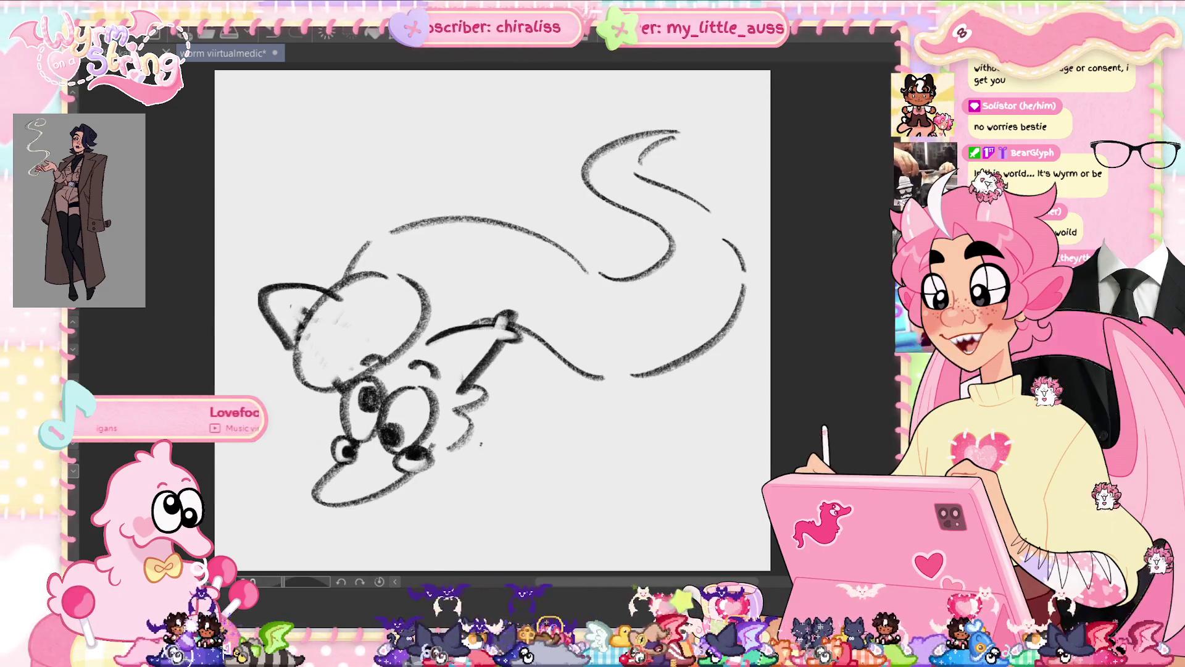
pyautogui.moveTo(390, 296)
pyautogui.mouseDown()
pyautogui.moveTo(402, 312)
pyautogui.moveTo(333, 297)
pyautogui.moveTo(355, 287)
pyautogui.moveTo(294, 341)
pyautogui.mouseUp()
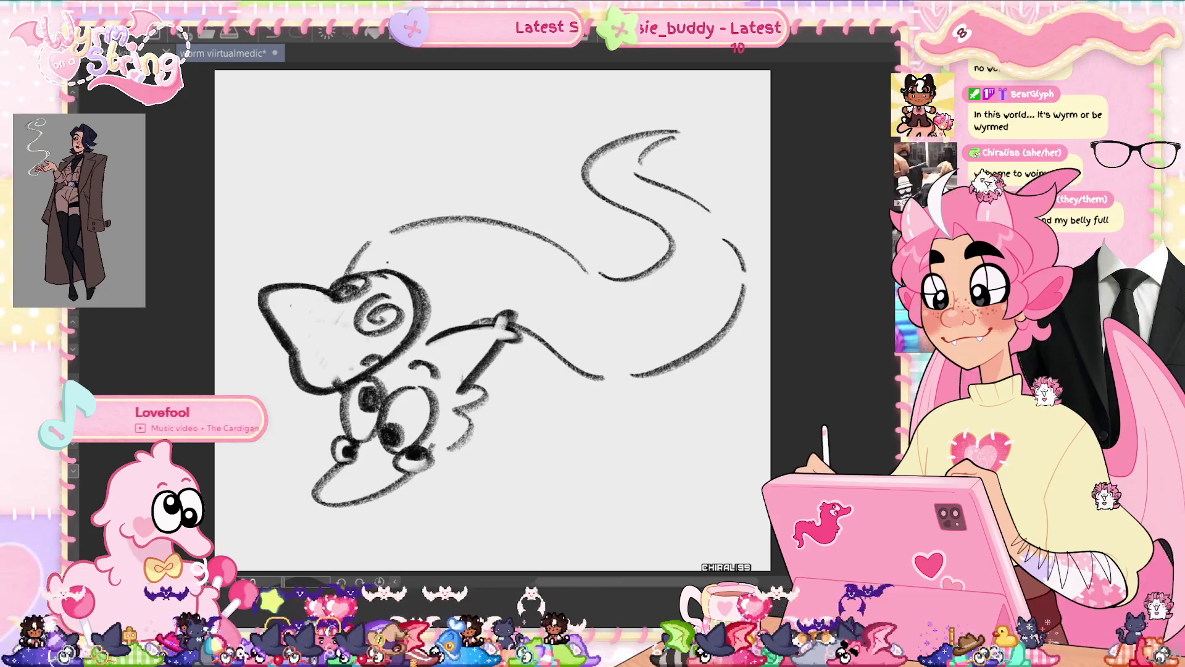
# - Draw a long curly chin line under the snout, save, and sketch spikes along the back
pyautogui.moveTo(338, 338)
pyautogui.mouseDown()
pyautogui.moveTo(349, 328)
pyautogui.moveTo(339, 327)
pyautogui.mouseUp()
pyautogui.hotkey('ctrl', 'z')
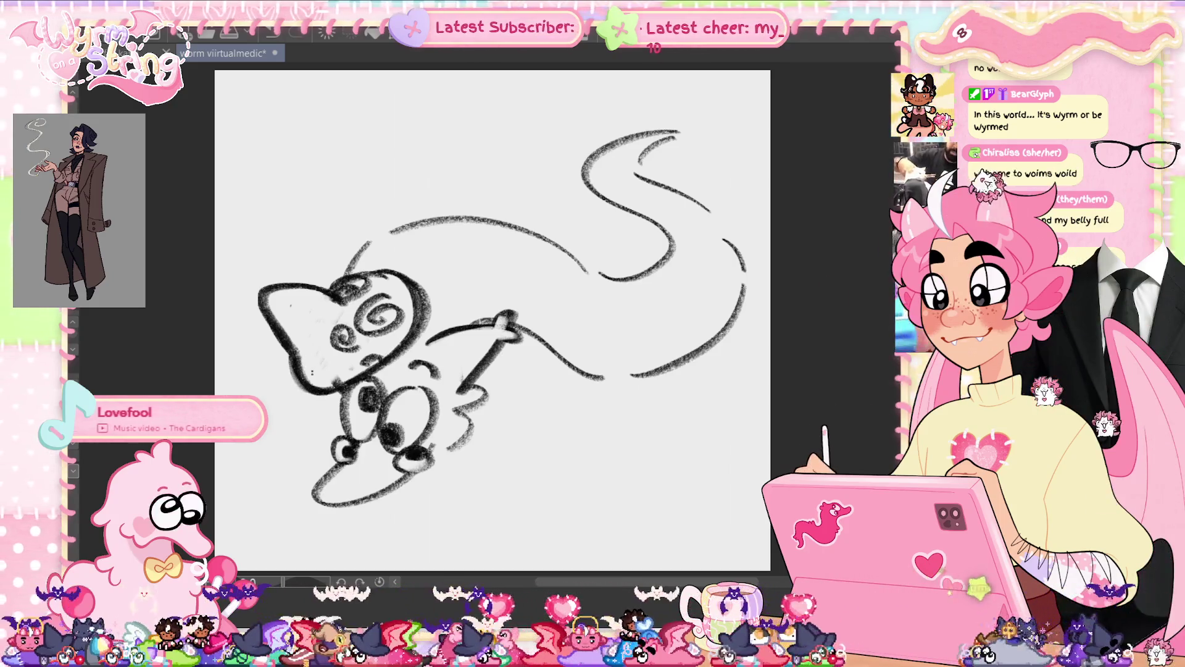
pyautogui.moveTo(321, 507); pyautogui.dragTo(388, 529)
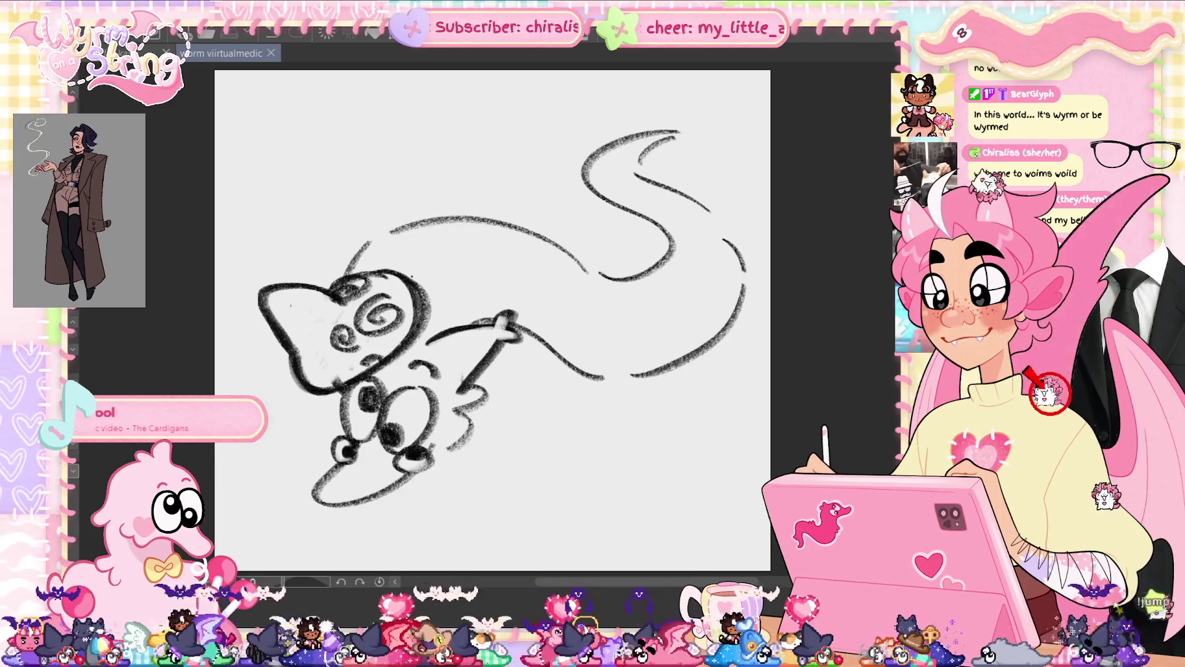
pyautogui.hotkey('ctrl', 's')
pyautogui.hotkey('ctrl', 'z')
pyautogui.moveTo(321, 501); pyautogui.dragTo(444, 540)
pyautogui.moveTo(349, 269)
pyautogui.mouseDown()
pyautogui.moveTo(379, 225)
pyautogui.moveTo(479, 210)
pyautogui.moveTo(597, 267)
pyautogui.moveTo(578, 168)
pyautogui.moveTo(563, 161)
pyautogui.moveTo(608, 131)
pyautogui.moveTo(552, 210)
pyautogui.mouseUp()
# - Pencil a new tail shape and belly line, then erase the old back, tail and lower-body strokes
pyautogui.moveTo(655, 253)
pyautogui.mouseDown()
pyautogui.moveTo(676, 296)
pyautogui.moveTo(592, 358)
pyautogui.mouseUp()
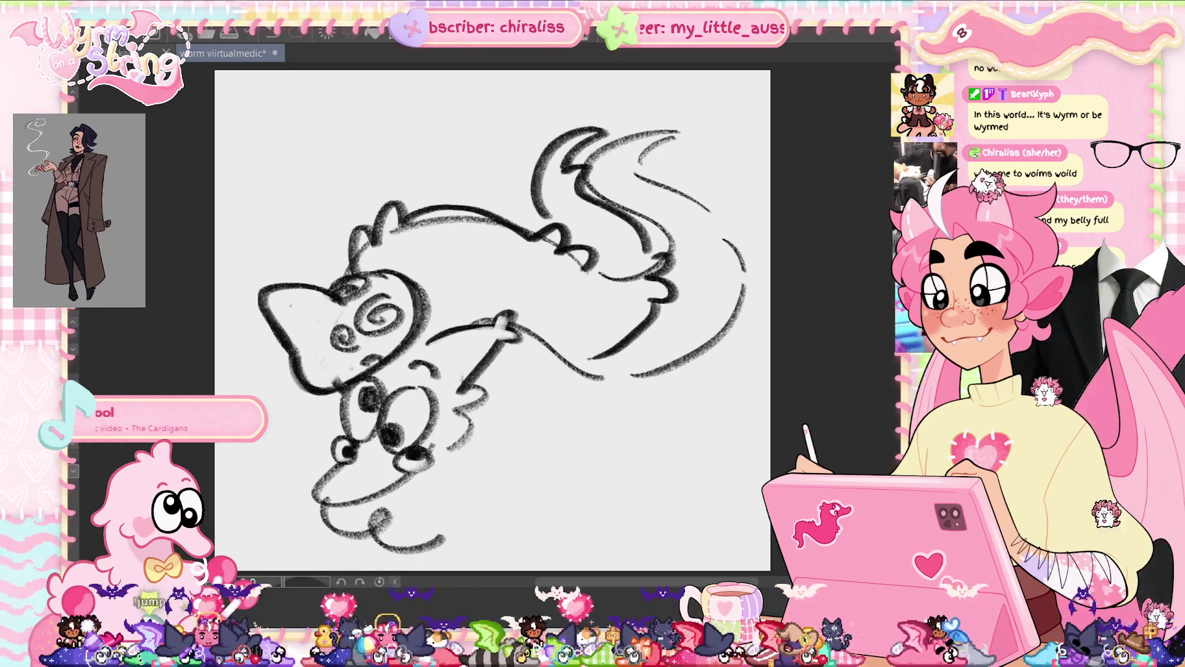
pyautogui.moveTo(518, 351); pyautogui.dragTo(590, 360)
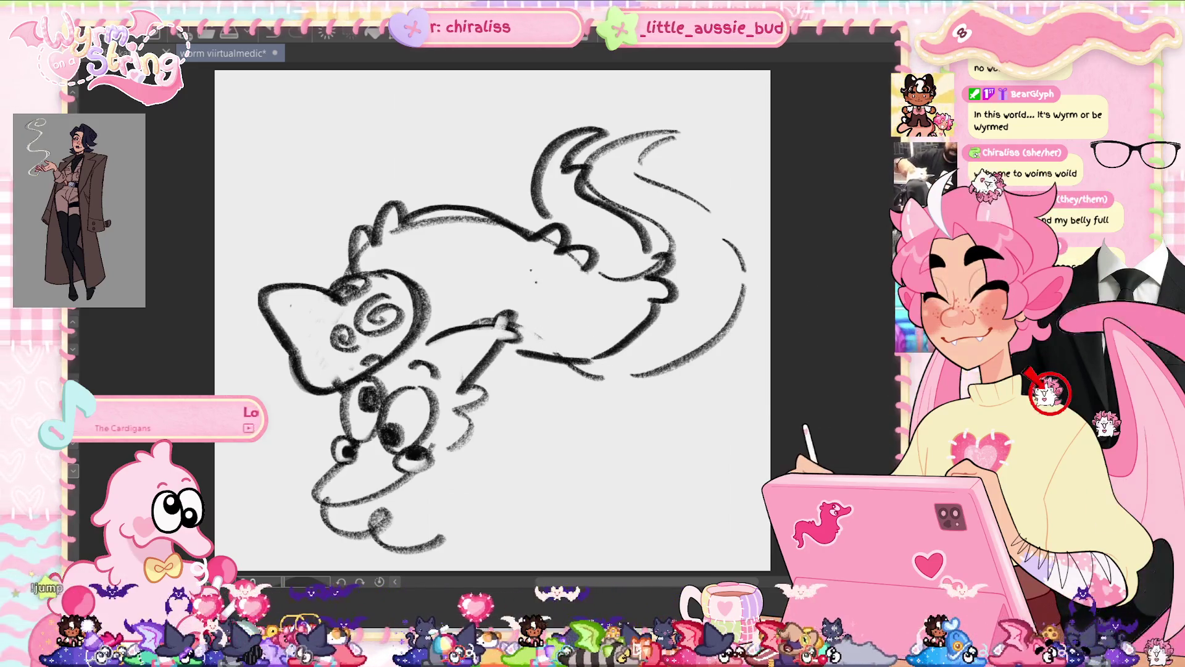
pyautogui.moveTo(488, 219)
pyautogui.mouseDown()
pyautogui.moveTo(395, 225)
pyautogui.moveTo(368, 256)
pyautogui.mouseUp()
pyautogui.moveTo(536, 235); pyautogui.dragTo(586, 267)
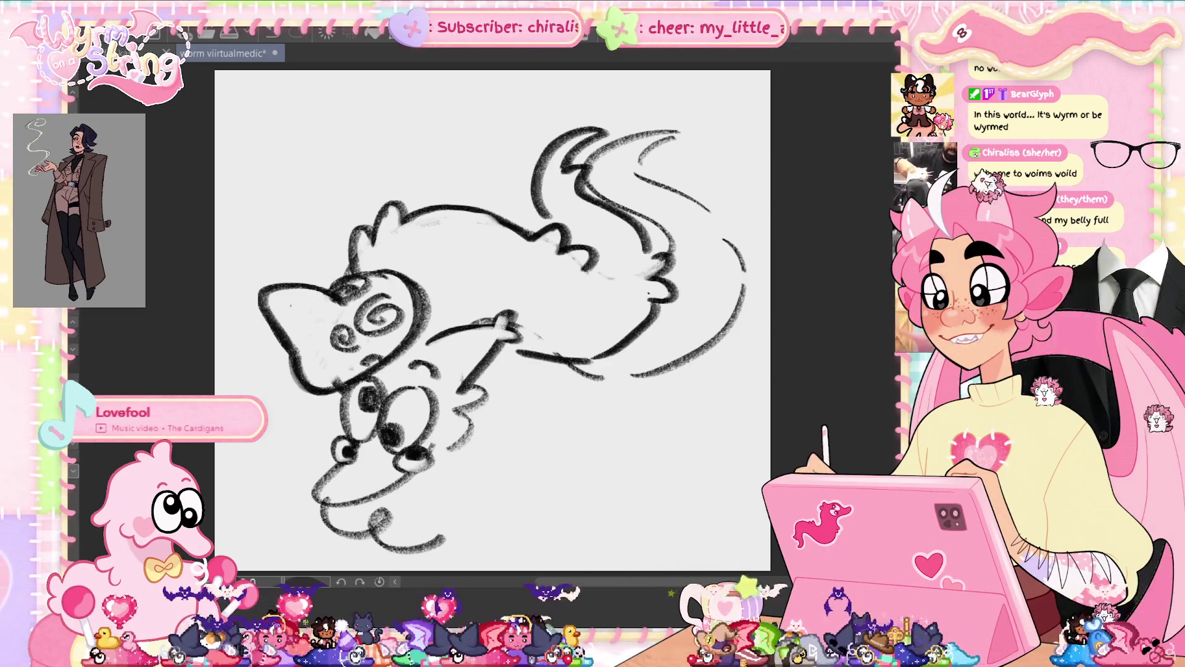
pyautogui.moveTo(574, 369); pyautogui.dragTo(596, 374)
pyautogui.moveTo(702, 356)
pyautogui.mouseDown()
pyautogui.moveTo(729, 333)
pyautogui.moveTo(743, 272)
pyautogui.mouseUp()
pyautogui.moveTo(709, 209)
pyautogui.mouseDown()
pyautogui.moveTo(642, 180)
pyautogui.moveTo(673, 135)
pyautogui.moveTo(620, 133)
pyautogui.moveTo(589, 162)
pyautogui.moveTo(645, 216)
pyautogui.mouseUp()
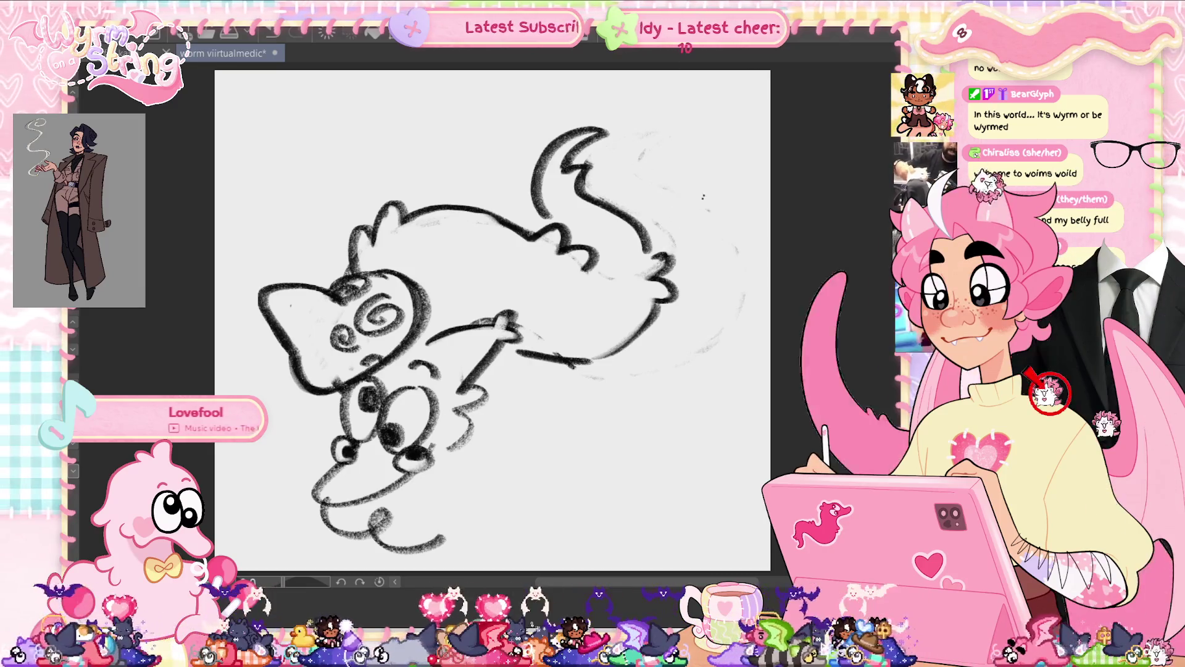
# - Darken the lower body line and sketch scalloped fluffy tufts along the back and hip
pyautogui.moveTo(592, 362); pyautogui.dragTo(514, 347)
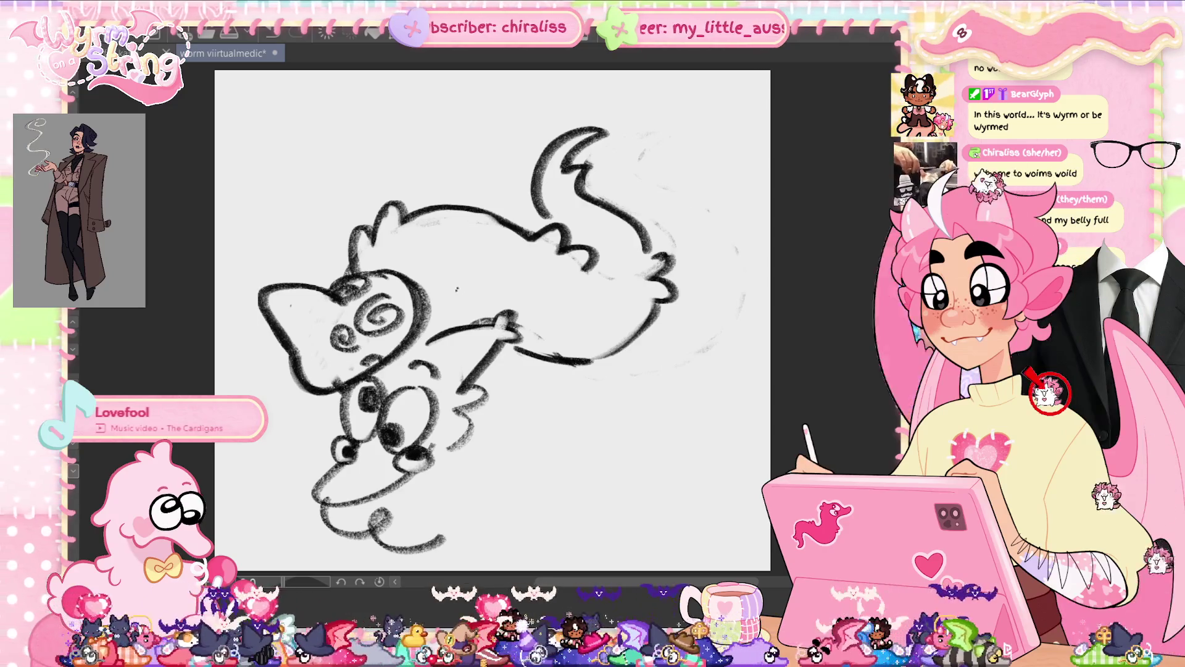
pyautogui.moveTo(433, 241); pyautogui.dragTo(432, 267)
pyautogui.moveTo(435, 256)
pyautogui.mouseDown()
pyautogui.moveTo(485, 254)
pyautogui.moveTo(475, 301)
pyautogui.mouseUp()
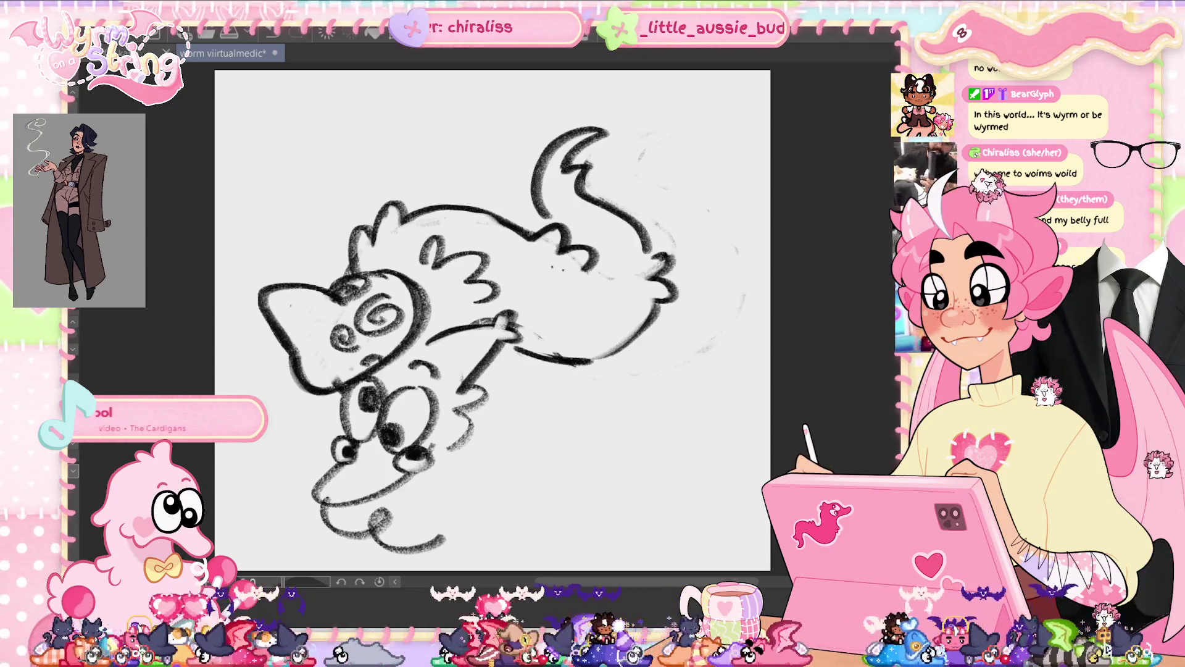
pyautogui.moveTo(577, 295); pyautogui.dragTo(584, 333)
pyautogui.moveTo(628, 248)
pyautogui.mouseDown()
pyautogui.moveTo(618, 233)
pyautogui.moveTo(598, 250)
pyautogui.mouseUp()
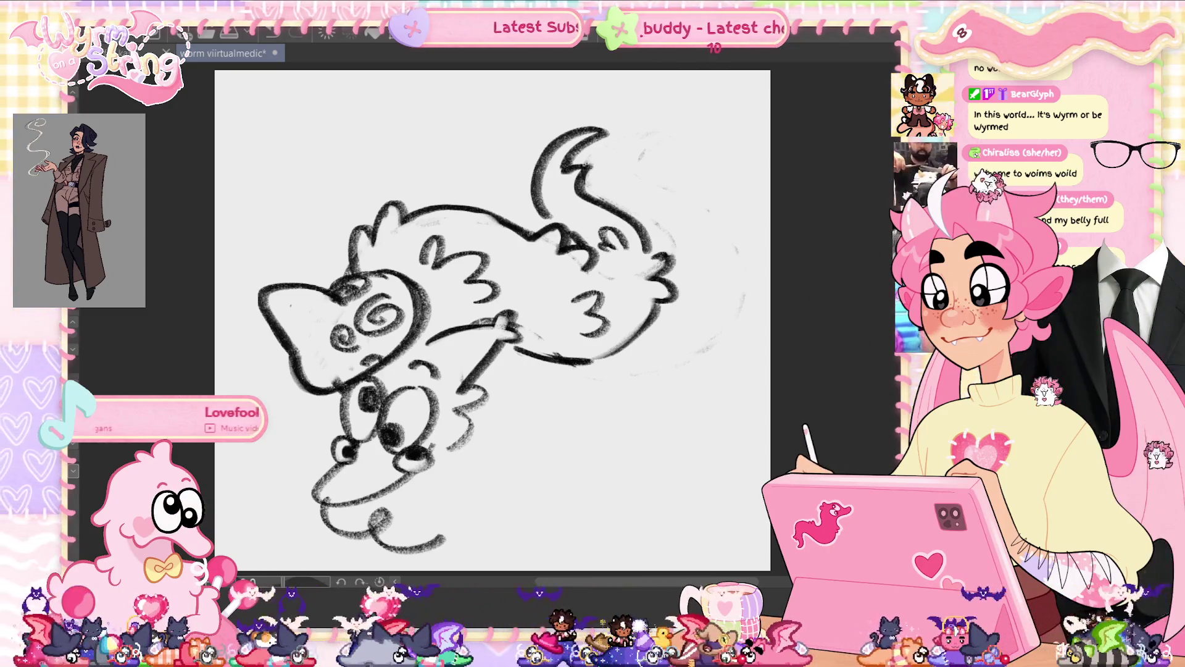
# - Reshape the tail's top tip into a smooth rounded curl, touch up its inner mark, and save
pyautogui.moveTo(593, 127)
pyautogui.mouseDown()
pyautogui.moveTo(621, 142)
pyautogui.moveTo(599, 172)
pyautogui.moveTo(616, 137)
pyautogui.moveTo(566, 173)
pyautogui.moveTo(594, 199)
pyautogui.mouseUp()
pyautogui.hotkey('ctrl', 'z')
pyautogui.hotkey('ctrl', 'z')
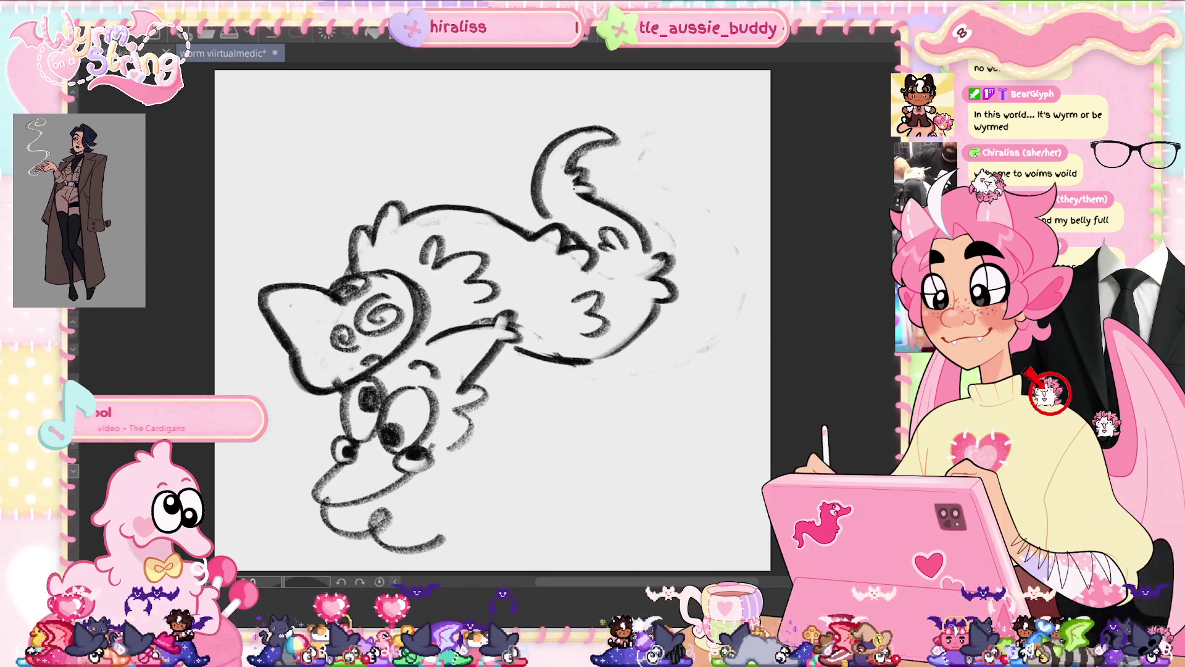
pyautogui.moveTo(594, 189); pyautogui.dragTo(577, 195)
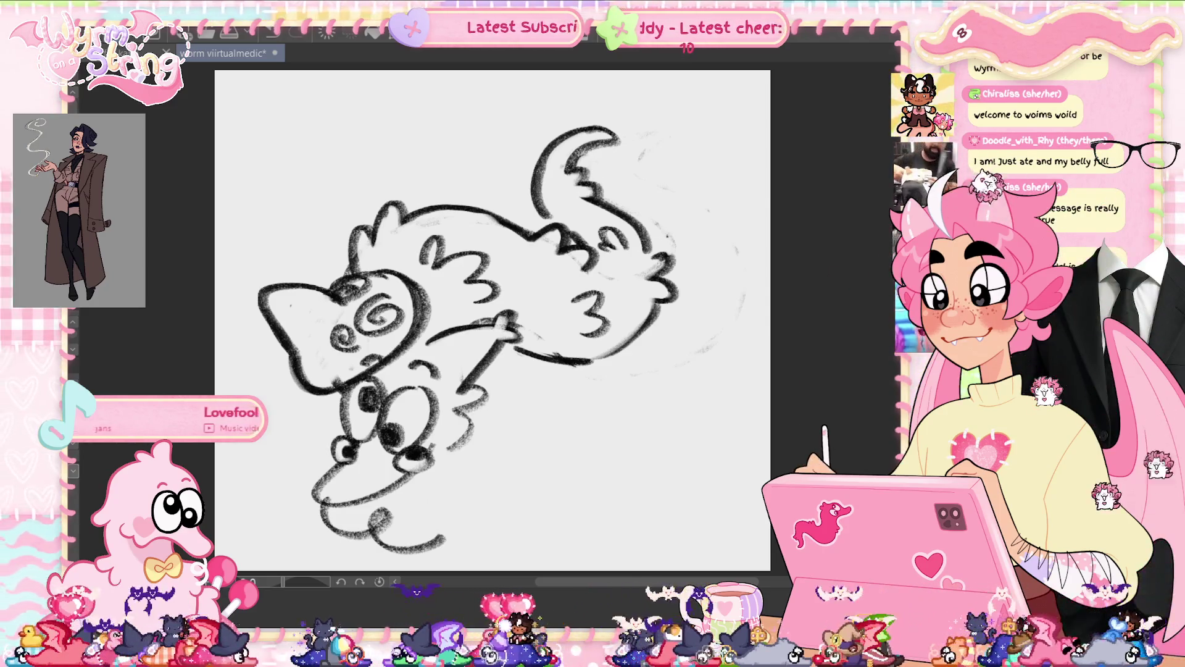
pyautogui.hotkey('ctrl', 's')
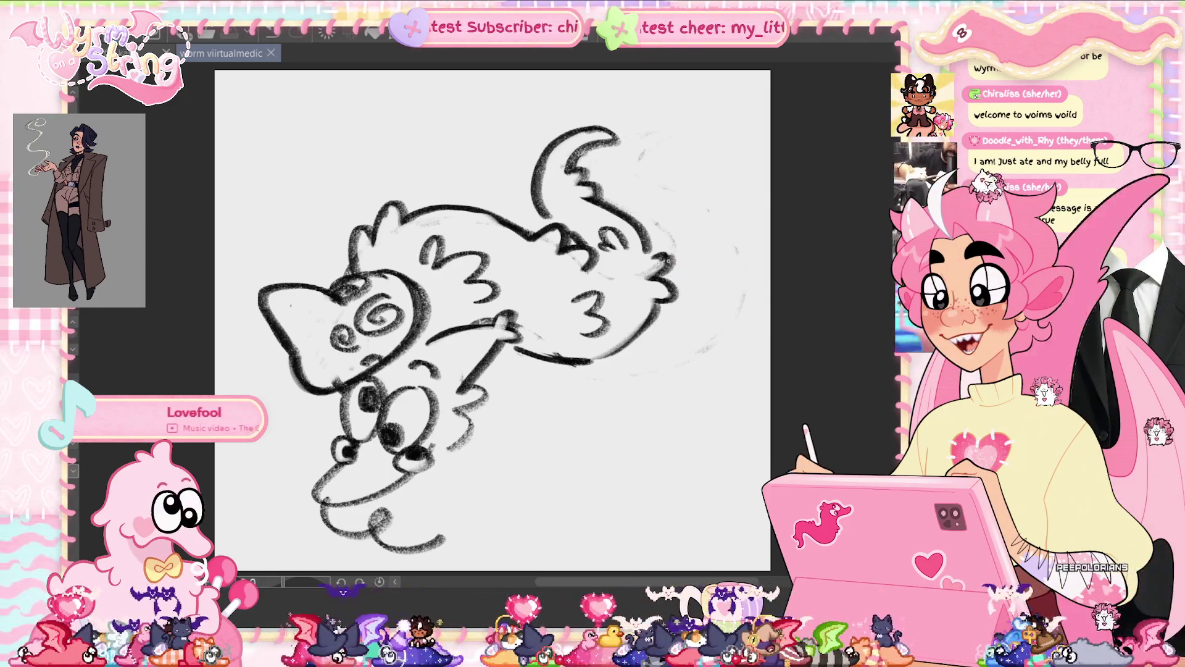